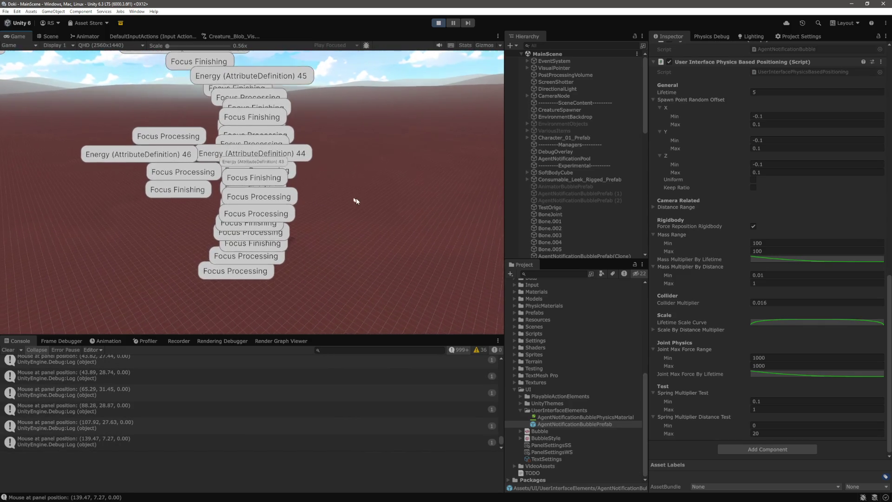
Set the bubble's Mass Range Min and Max both to 1000 in the Inspector.
{"action": "left_click", "coordinate": [798, 242]}
{"action": "type", "text": "1000"}
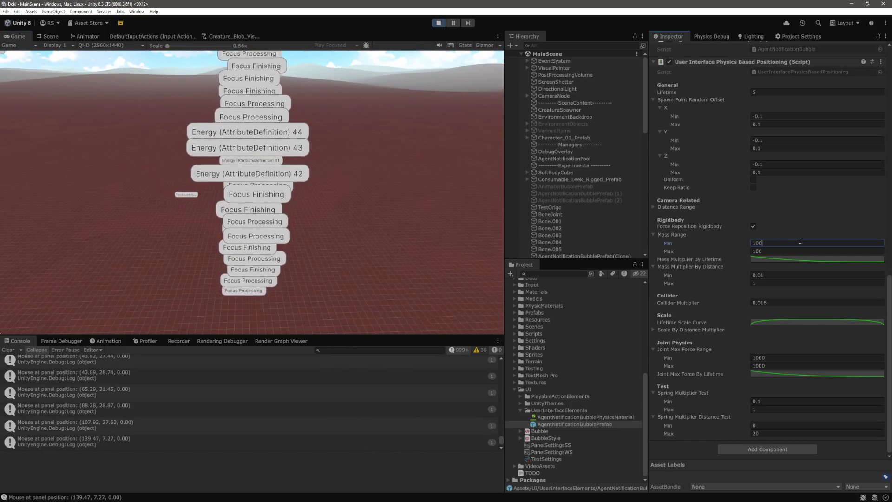
{"action": "key", "text": "Tab"}
{"action": "type", "text": "0"}
{"action": "key", "text": "Return"}
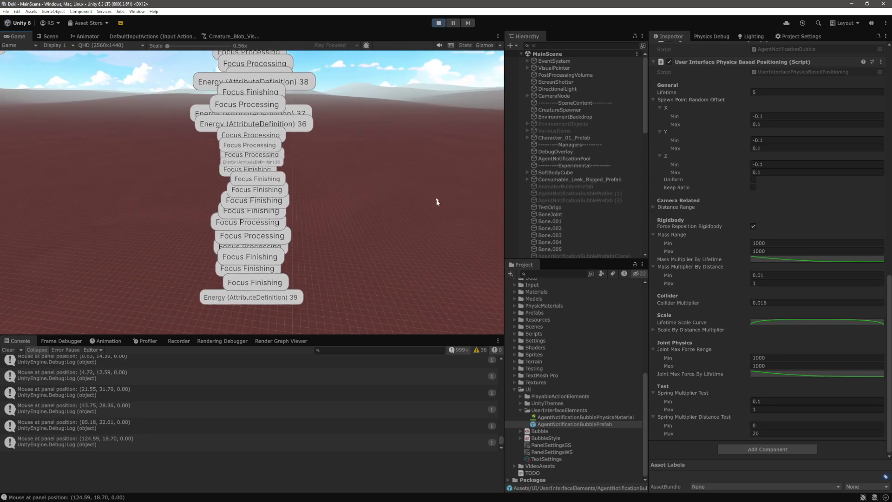
Make the Mass Multiplier By Lifetime curve's first key weighted and drag its tangent into a steep drop.
{"action": "left_click", "coordinate": [797, 259]}
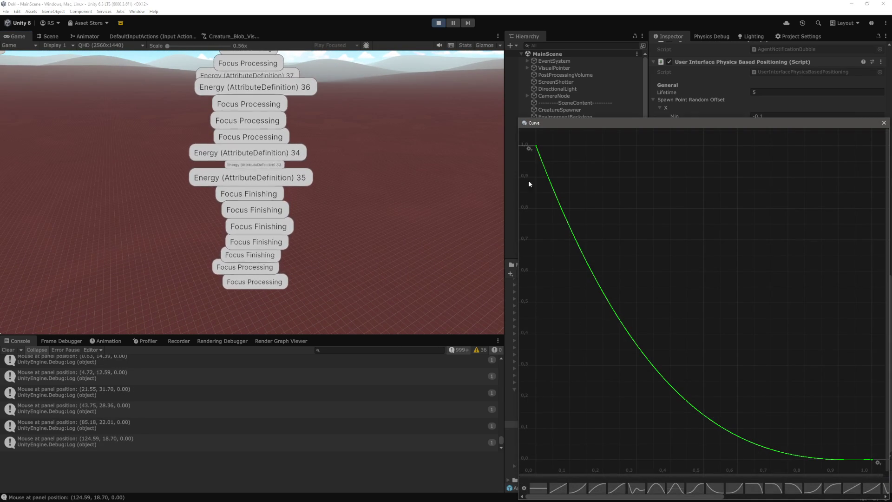
{"action": "right_click", "coordinate": [537, 147]}
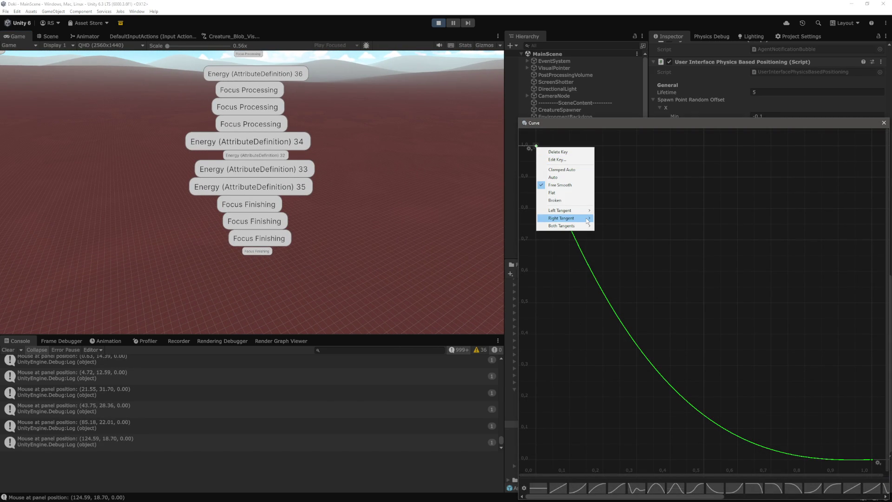
{"action": "left_click", "coordinate": [614, 241]}
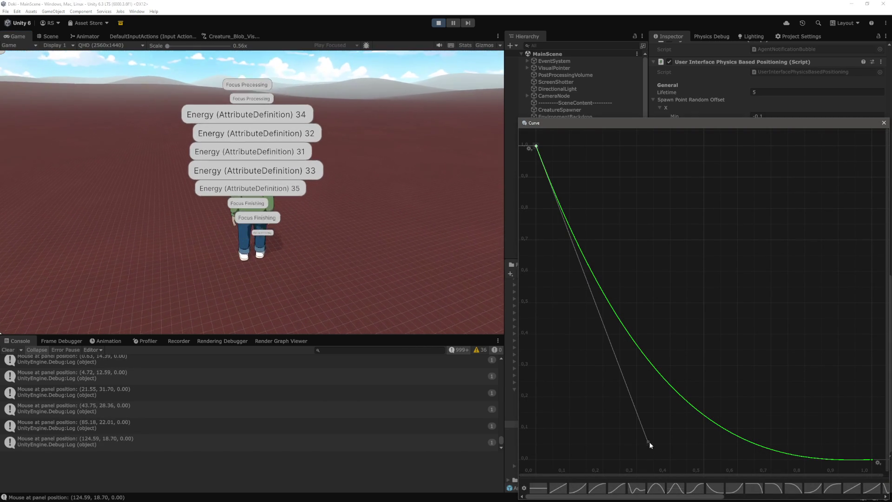
{"action": "left_click_drag", "start_coordinate": [648, 442], "coordinate": [537, 461]}
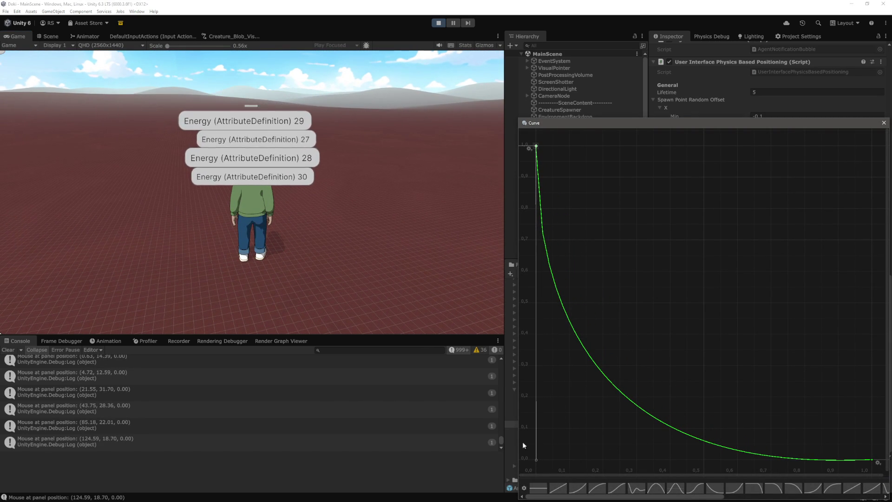
{"action": "left_click", "coordinate": [355, 222]}
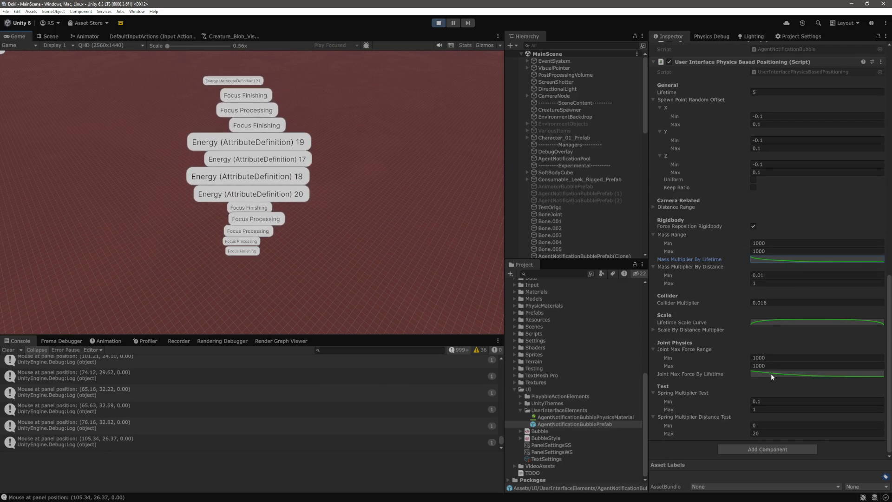
Enter 10000 for both Joint Max Force Range Min and Max.
{"action": "left_click", "coordinate": [775, 358]}
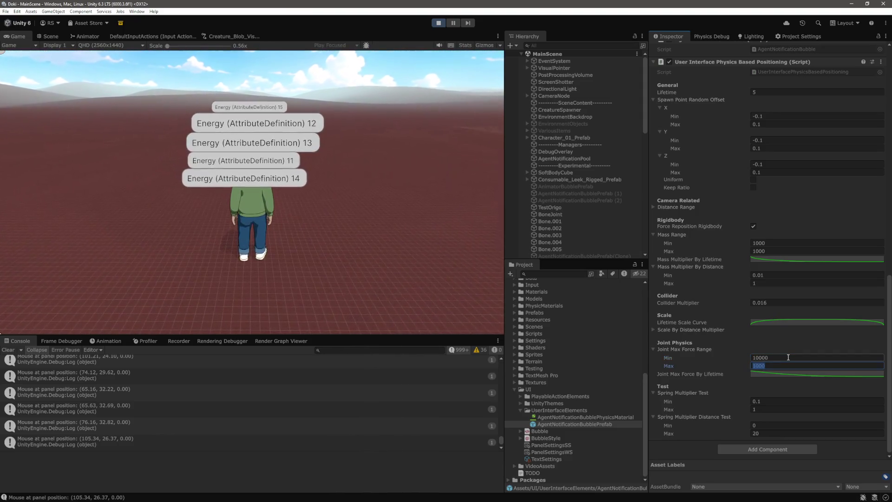
{"action": "left_click", "coordinate": [437, 186]}
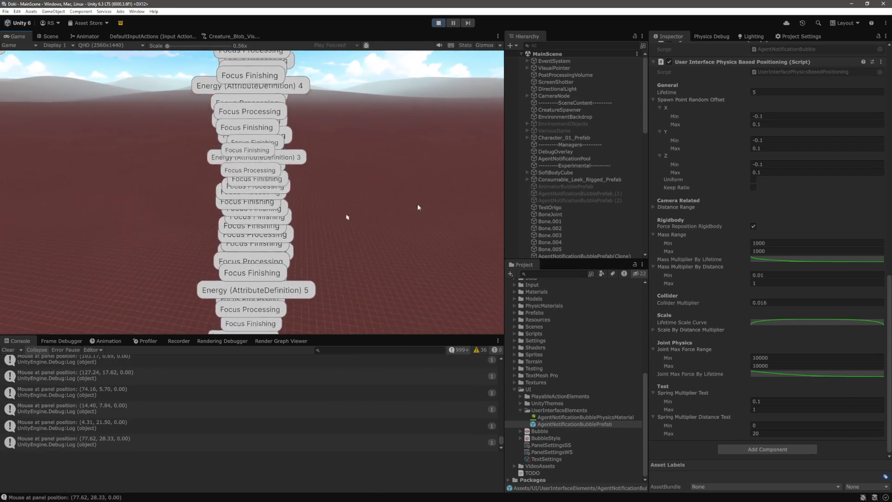
Set Spawn Point Random Offset Min and Max to 0 on X, Y and Z.
{"action": "scroll", "coordinate": [771, 205], "scroll_direction": "up", "scroll_amount": 3}
{"action": "scroll", "coordinate": [789, 208], "scroll_direction": "down", "scroll_amount": 3}
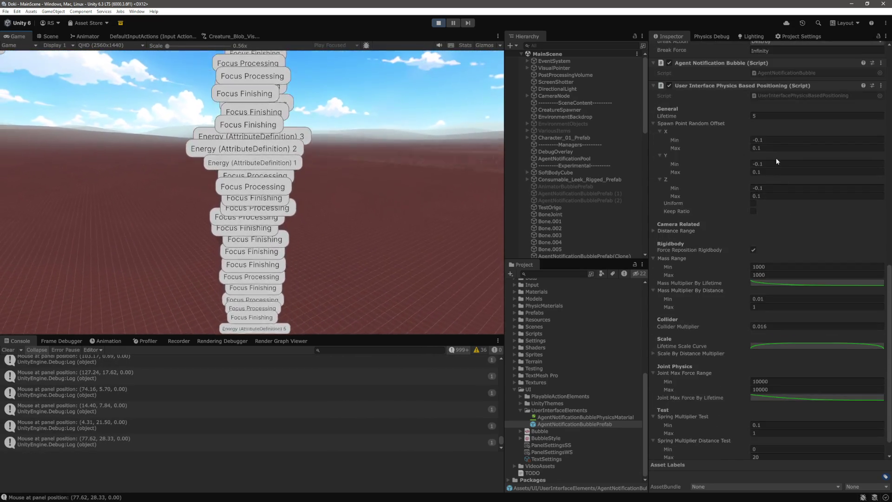
{"action": "left_click", "coordinate": [778, 140]}
{"action": "type", "text": "0"}
{"action": "key", "text": "Tab"}
{"action": "type", "text": "0"}
{"action": "key", "text": "Tab"}
{"action": "type", "text": "0"}
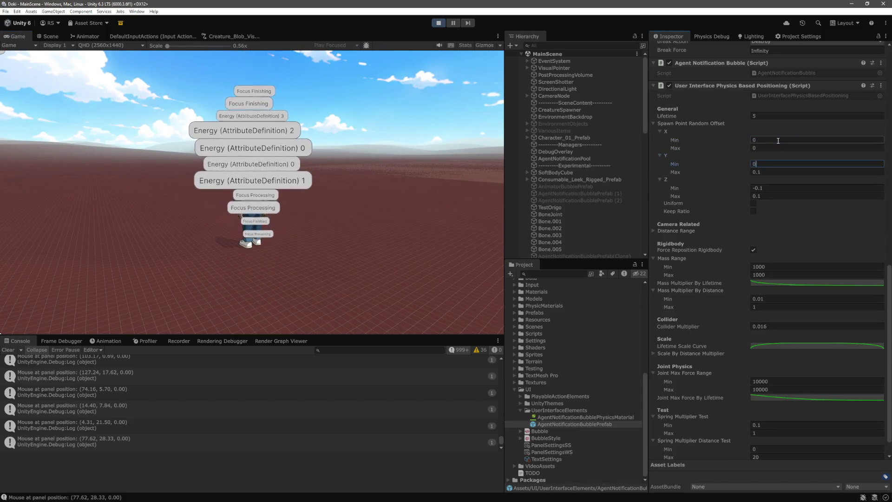
{"action": "key", "text": "Tab"}
{"action": "type", "text": "0"}
{"action": "key", "text": "Tab"}
{"action": "type", "text": "0"}
{"action": "key", "text": "Tab"}
{"action": "type", "text": "0"}
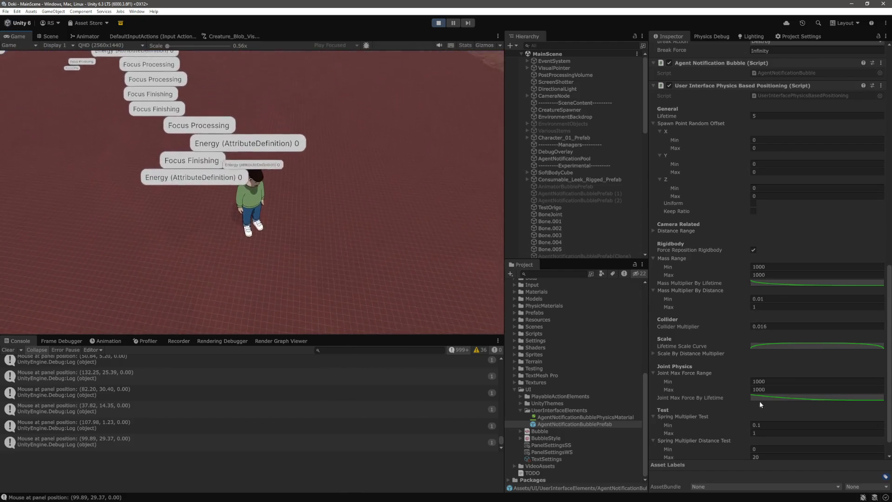
Apply the flat constant preset to the Joint Max Force By Lifetime curve, keeping full strength.
{"action": "left_click", "coordinate": [770, 397]}
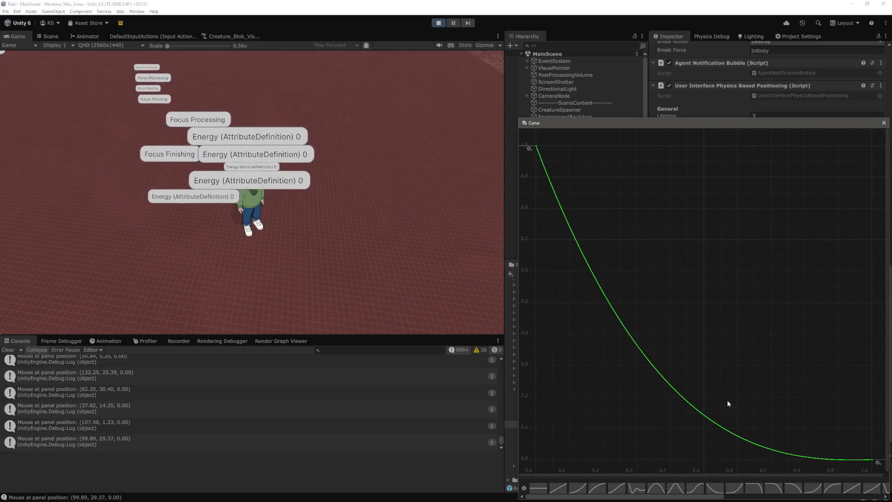
{"action": "left_click", "coordinate": [538, 492]}
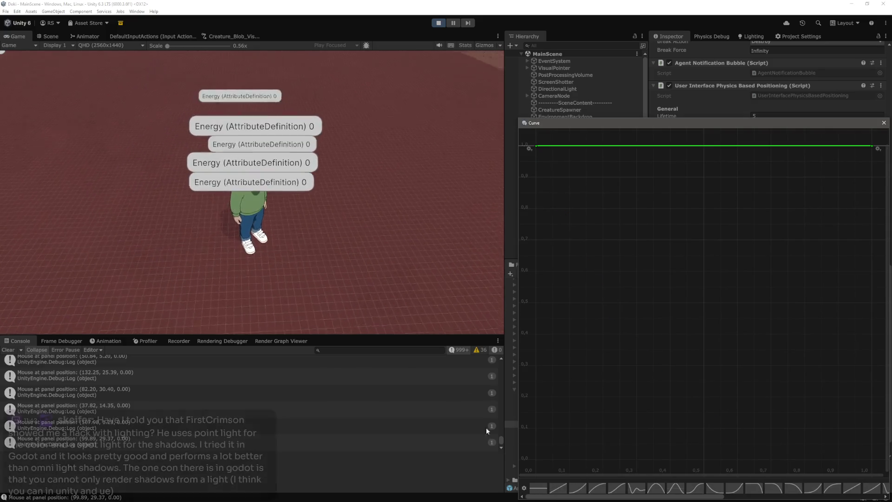
{"action": "left_click", "coordinate": [399, 239]}
{"action": "left_click", "coordinate": [255, 232]}
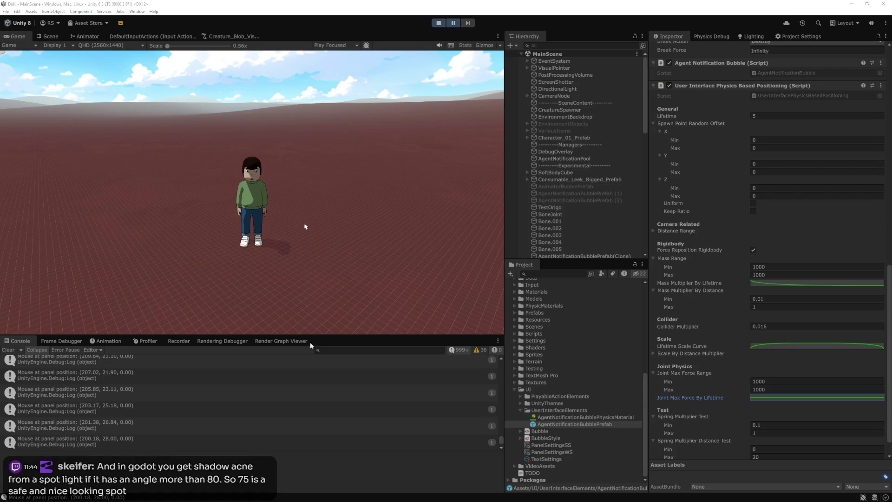
Tilt the Game view camera down onto the character and its stacked notification bubbles.
{"action": "left_click", "coordinate": [291, 192]}
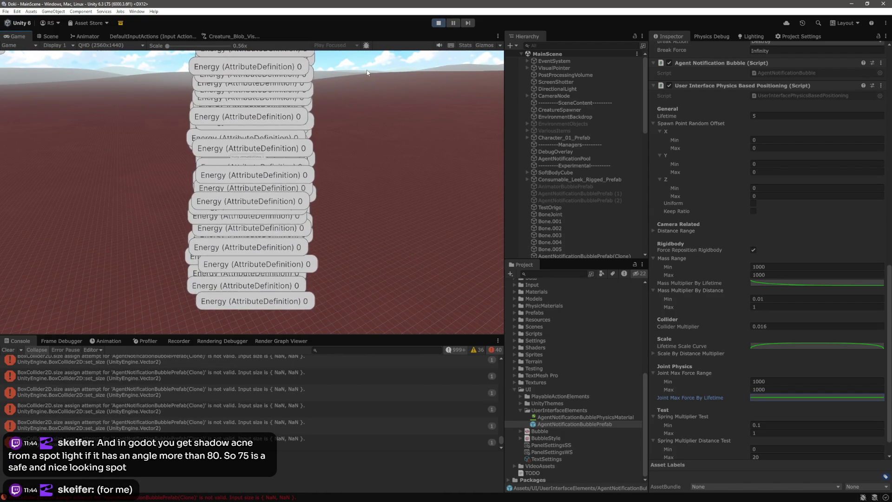
{"action": "left_click_drag", "start_coordinate": [367, 68], "coordinate": [344, 209]}
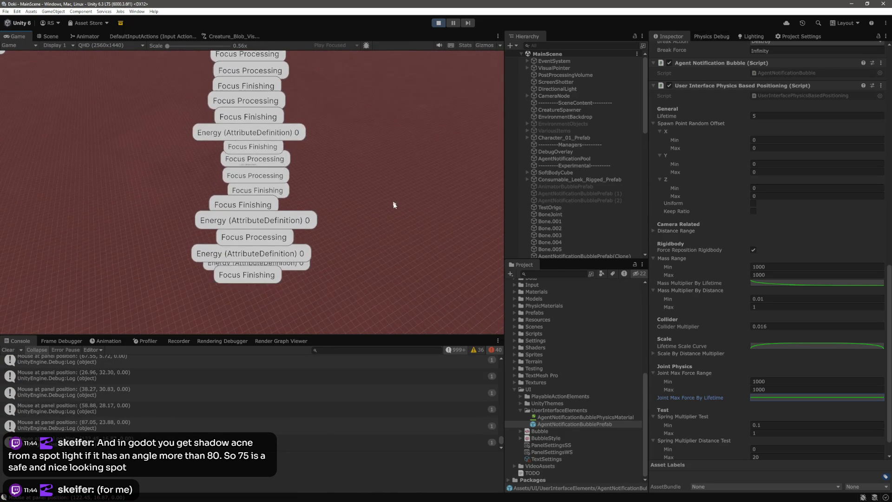
{"action": "left_click", "coordinate": [776, 266]}
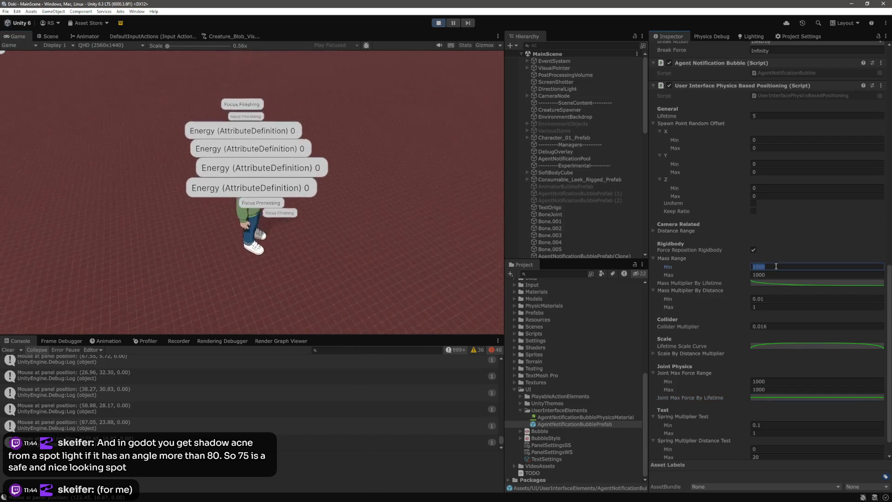
Set Mass Range to 800 minimum and 1200 maximum.
{"action": "type", "text": "800"}
{"action": "key", "text": "Tab"}
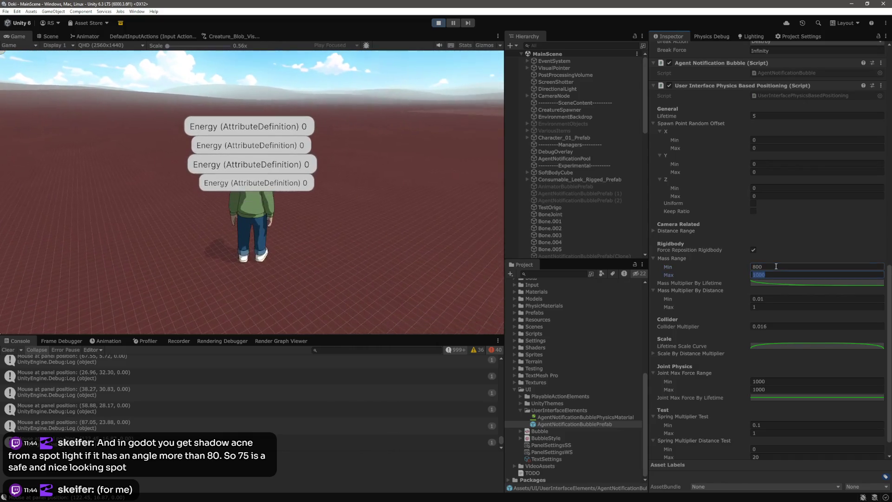
{"action": "type", "text": "1200"}
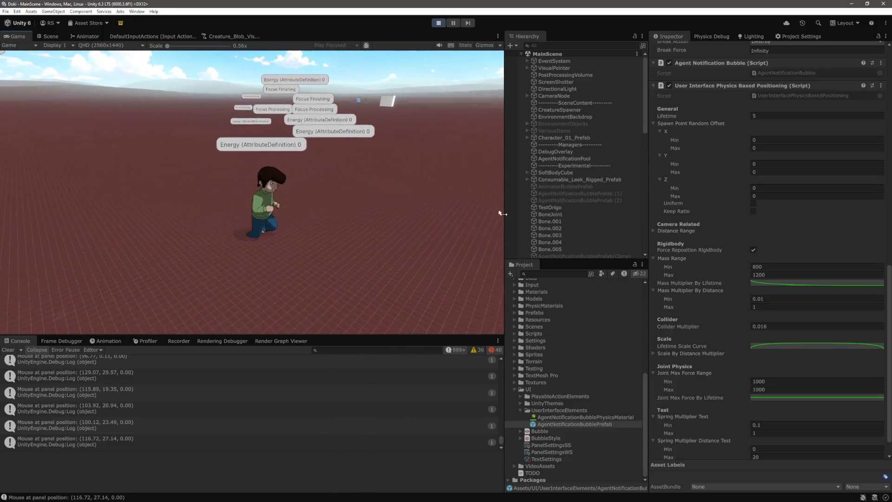
{"action": "left_click", "coordinate": [770, 285]}
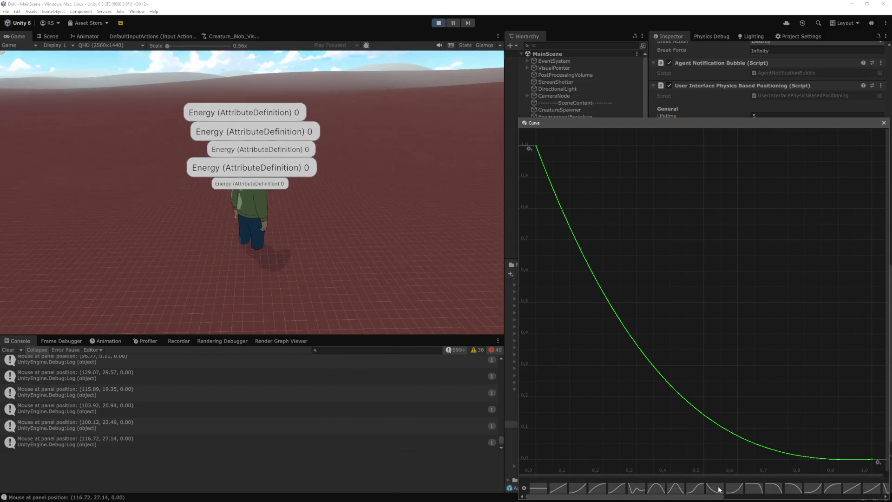
Close the curve editor and Shift-select the range of spawned bubble clones in the Hierarchy.
{"action": "key", "text": "Escape"}
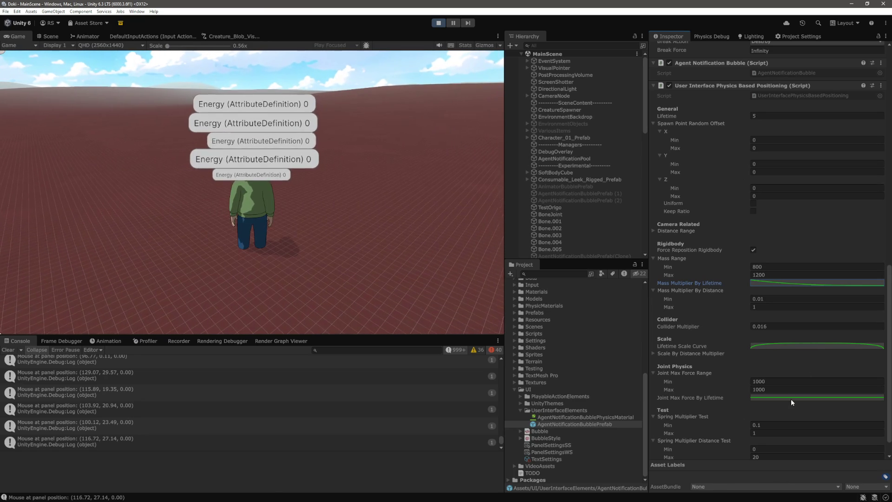
{"action": "scroll", "coordinate": [609, 236], "scroll_direction": "down", "scroll_amount": 6}
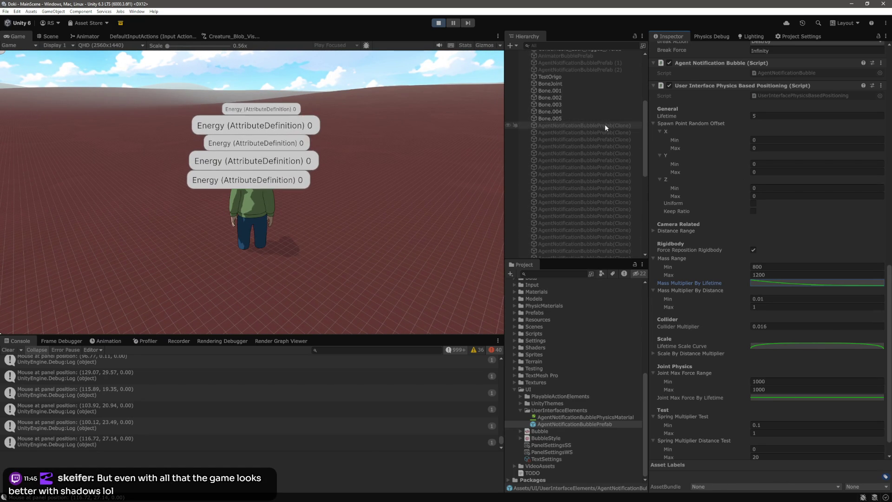
{"action": "left_click", "coordinate": [604, 126]}
{"action": "scroll", "coordinate": [597, 186], "scroll_direction": "down", "scroll_amount": 5}
{"action": "left_click", "coordinate": [614, 171], "text": "shift"}
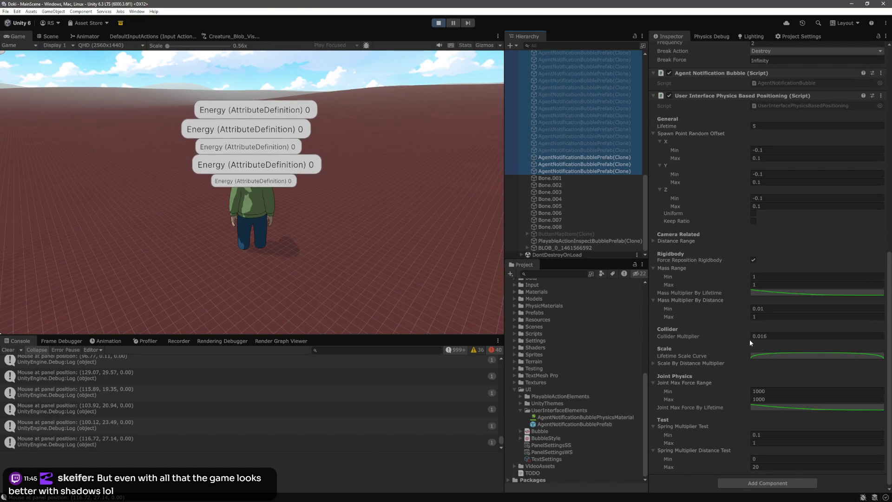
Inspect the selected clones' Mass Multiplier By Lifetime curve, then close it.
{"action": "left_click", "coordinate": [793, 291]}
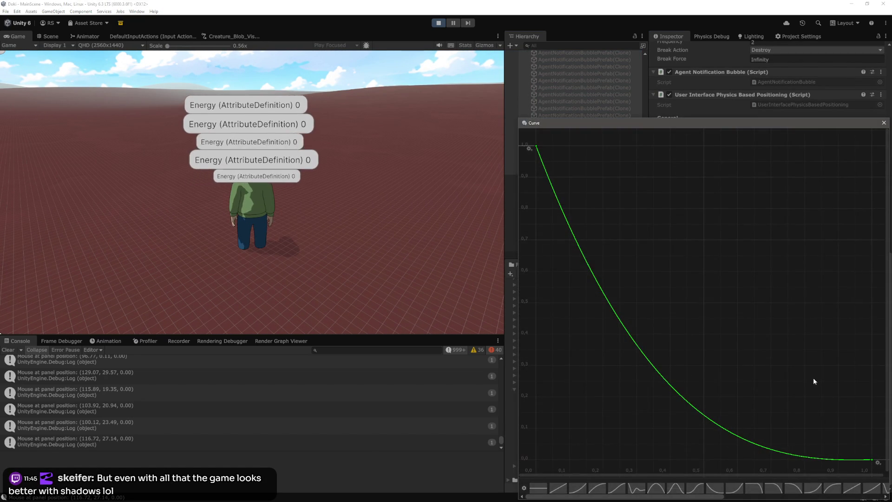
{"action": "left_click", "coordinate": [883, 123]}
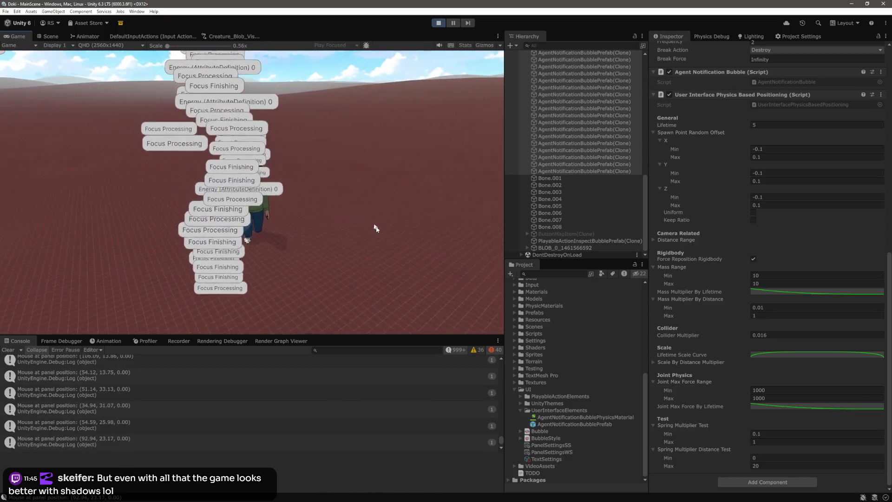
{"action": "left_click", "coordinate": [767, 275]}
Enter 100 as Mass Range Min so minimum and maximum both become 100.
{"action": "type", "text": "100"}
{"action": "left_click", "coordinate": [355, 235]}
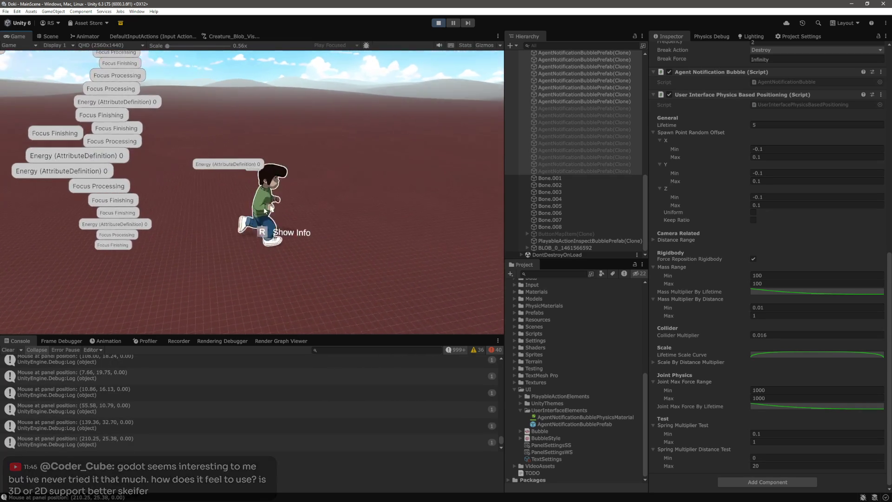
{"action": "left_click", "coordinate": [781, 389]}
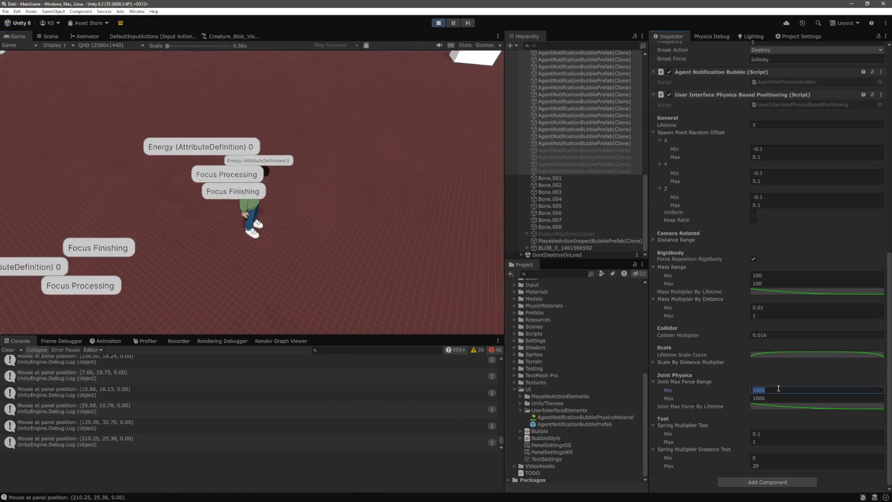
Set Joint Max Force Range Min and Max to 10000, then review the Joint Max Force By Lifetime curve.
{"action": "type", "text": "0"}
{"action": "key", "text": "Tab"}
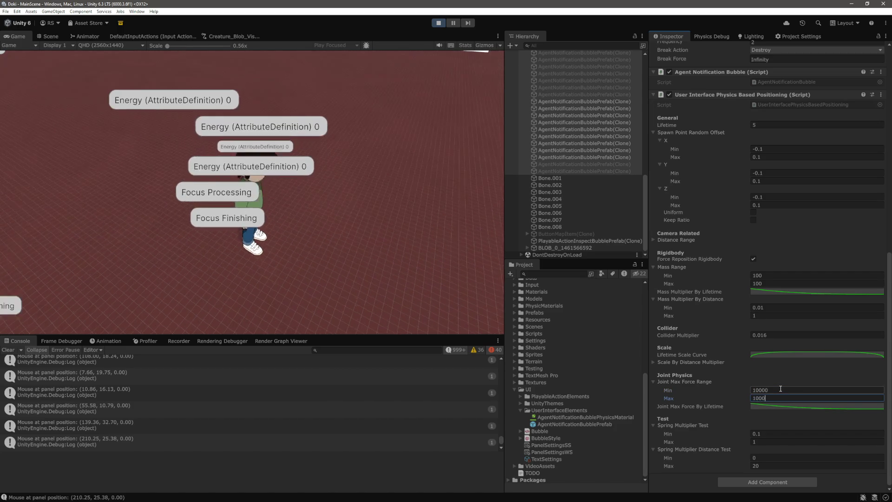
{"action": "type", "text": "0"}
{"action": "key", "text": "Return"}
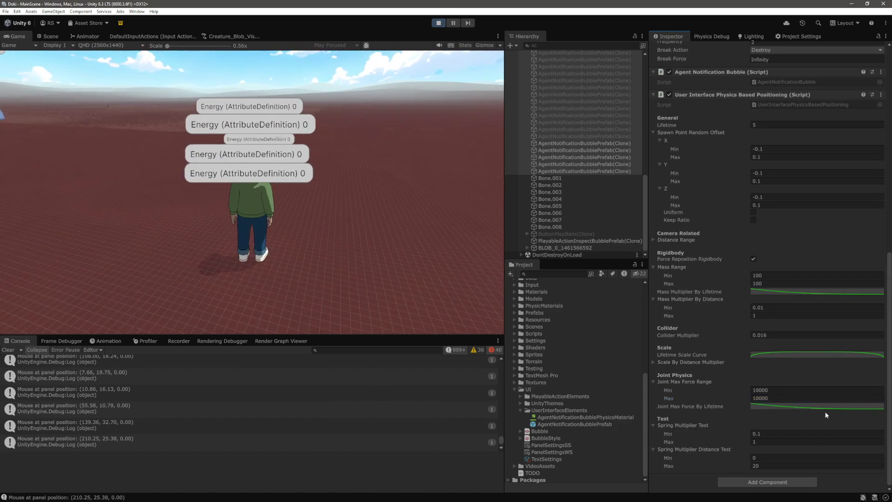
{"action": "left_click", "coordinate": [817, 408]}
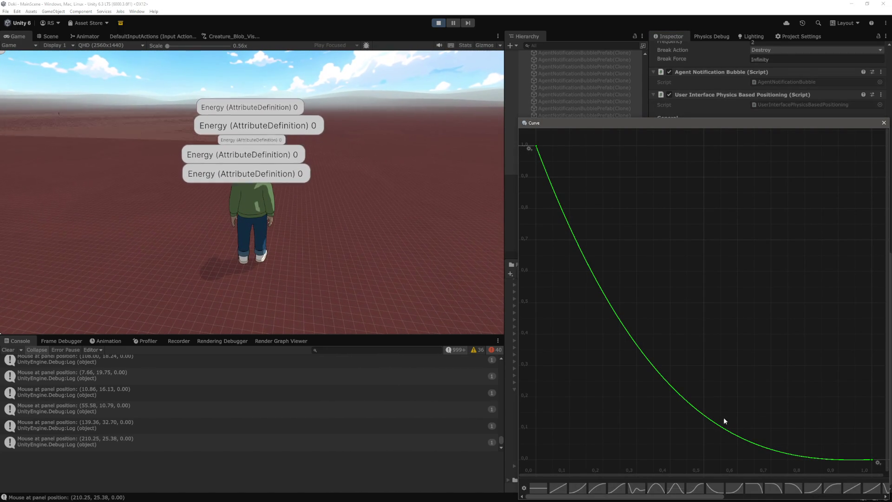
{"action": "left_click", "coordinate": [883, 122]}
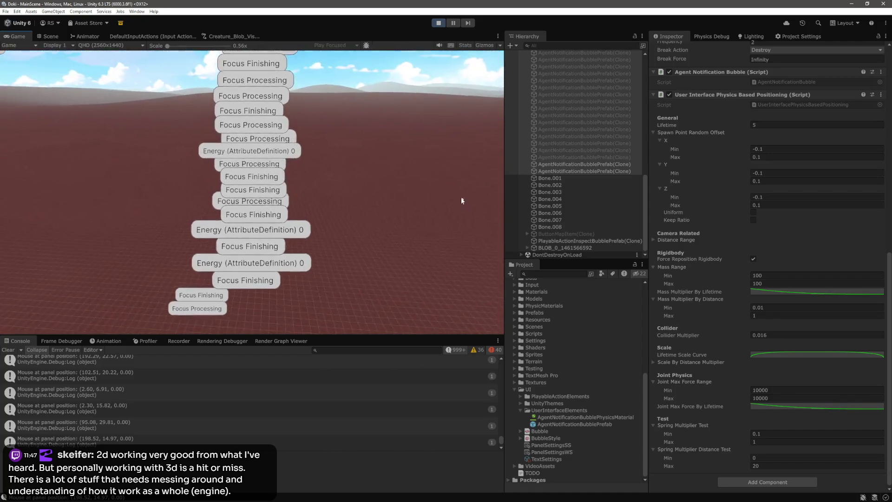
Change the bubbles' Rigidbody 2D Collision Detection from Discrete to Continuous.
{"action": "scroll", "coordinate": [766, 246], "scroll_direction": "up", "scroll_amount": 10}
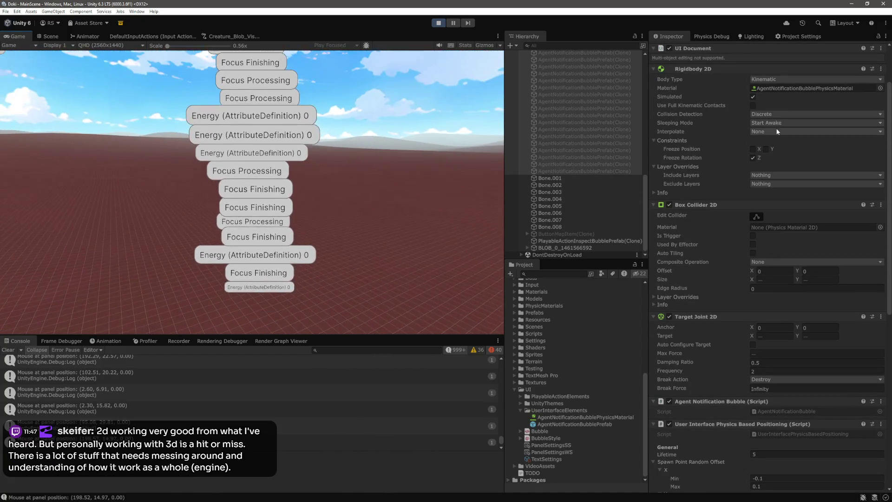
{"action": "left_click", "coordinate": [783, 115]}
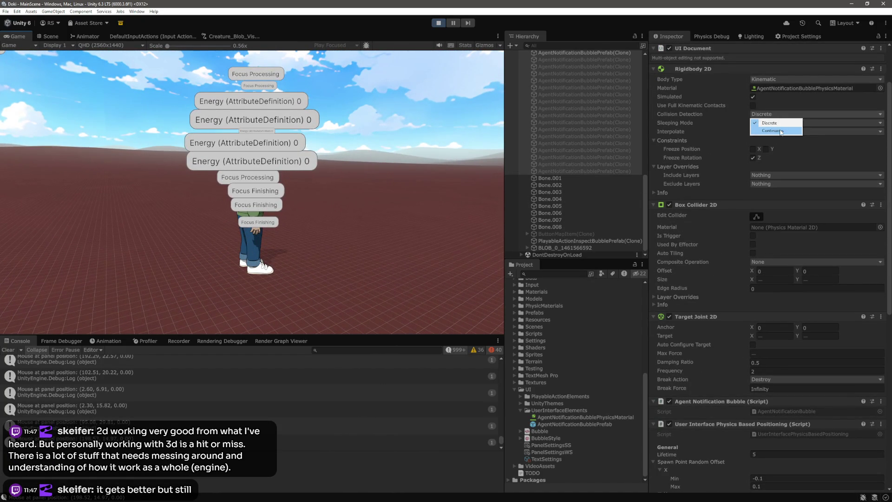
{"action": "left_click", "coordinate": [773, 131]}
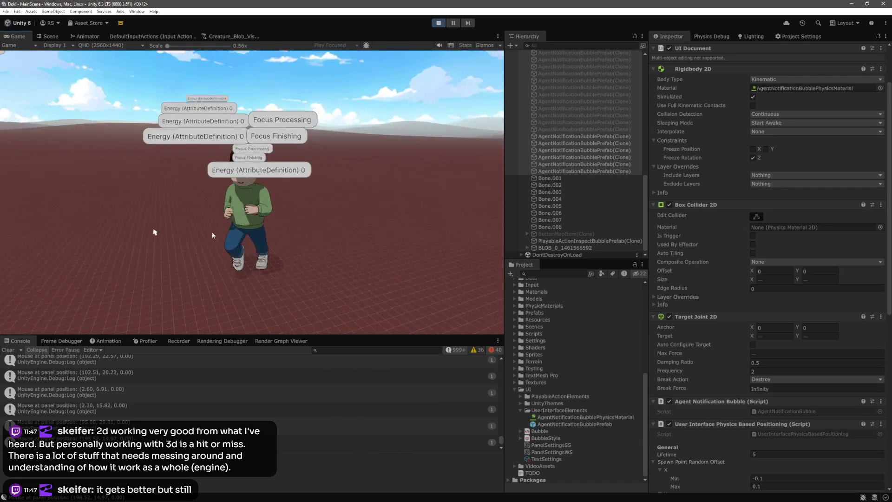
{"action": "scroll", "coordinate": [753, 274], "scroll_direction": "down", "scroll_amount": 3}
{"action": "scroll", "coordinate": [752, 271], "scroll_direction": "down", "scroll_amount": 9}
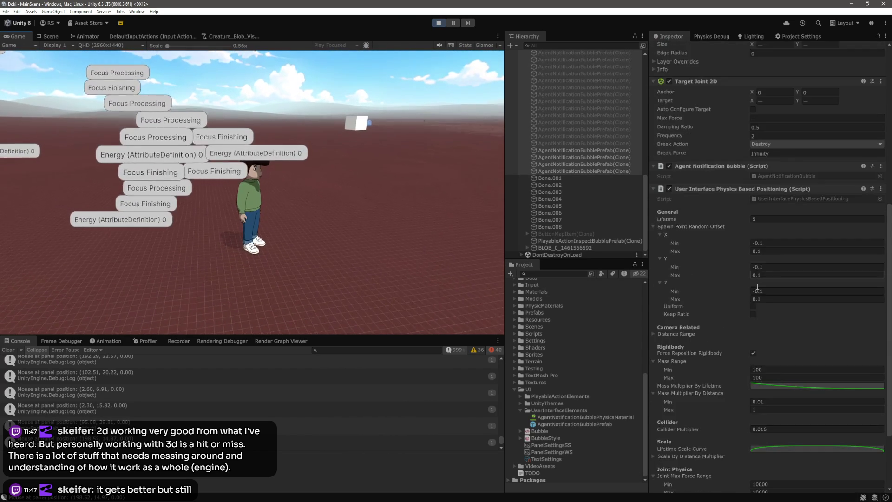
Enter 1 for the bubble mass range and 10 for the joint max force range.
{"action": "scroll", "coordinate": [756, 292], "scroll_direction": "down", "scroll_amount": 2}
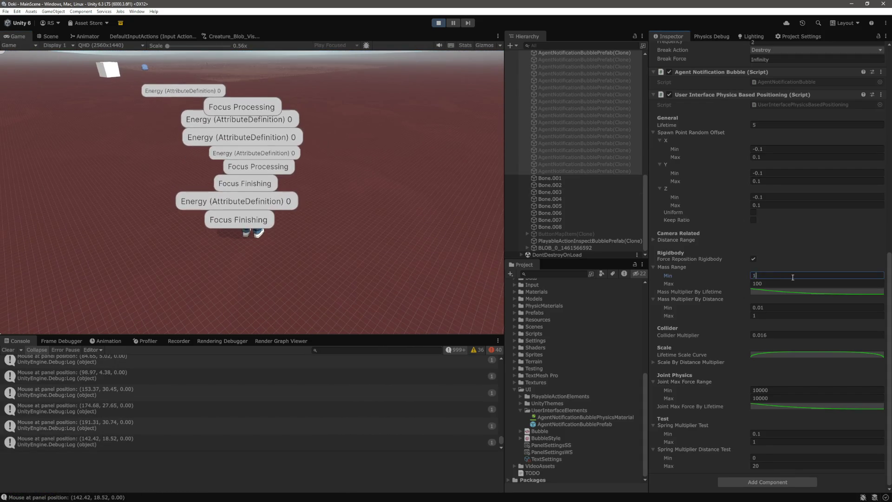
{"action": "type", "text": "1"}
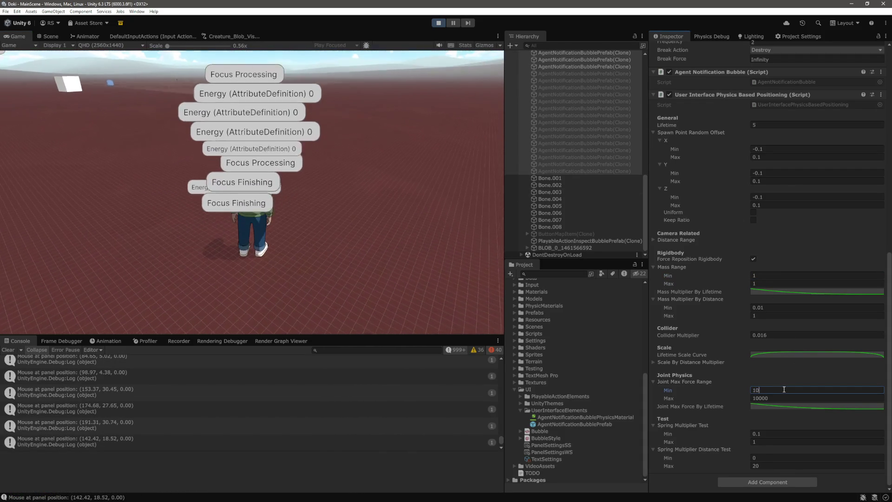
{"action": "left_click", "coordinate": [782, 388]}
{"action": "type", "text": "0"}
{"action": "key", "text": "Return"}
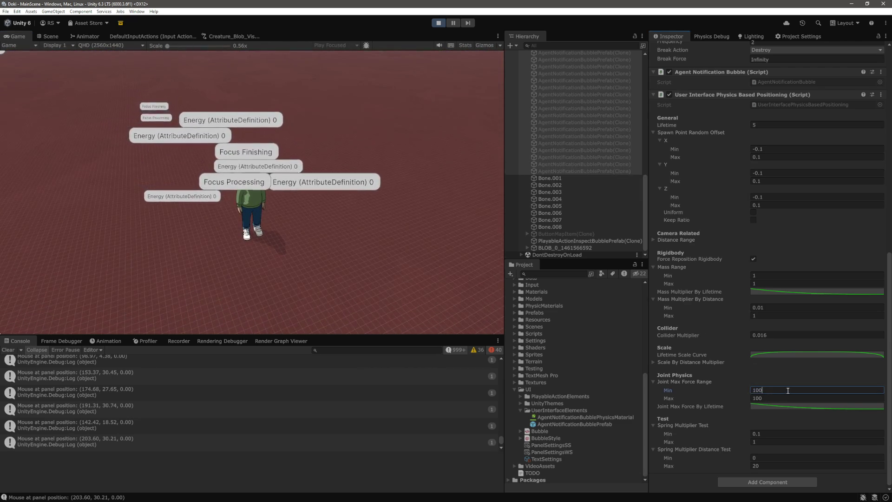
{"action": "type", "text": "10"}
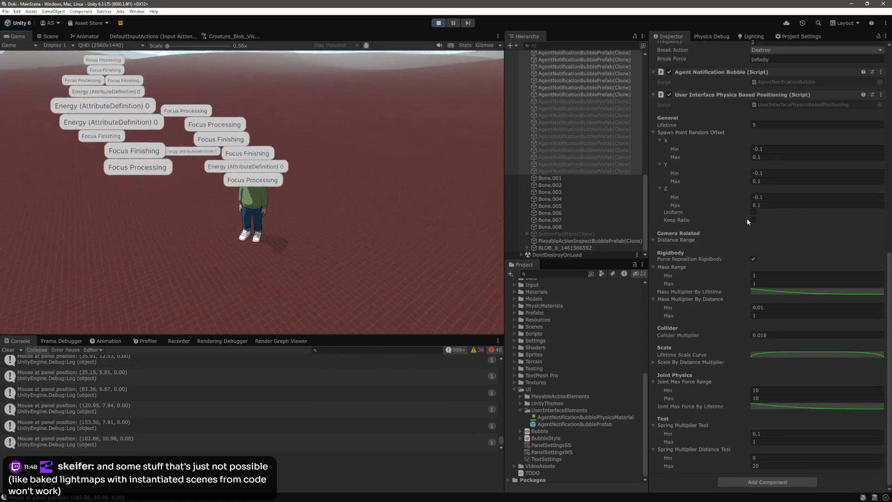
Set the bubbles' Rigidbody 2D Interpolate option to Interpolate.
{"action": "scroll", "coordinate": [749, 220], "scroll_direction": "up", "scroll_amount": 10}
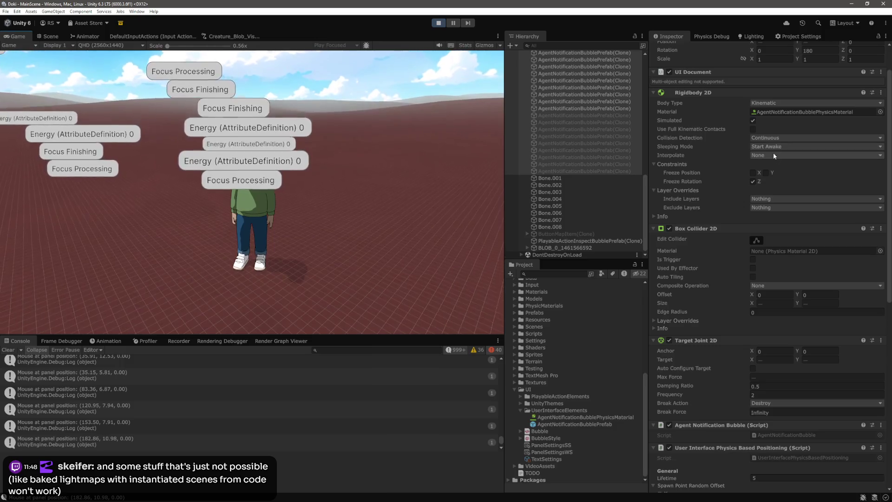
{"action": "left_click", "coordinate": [829, 155]}
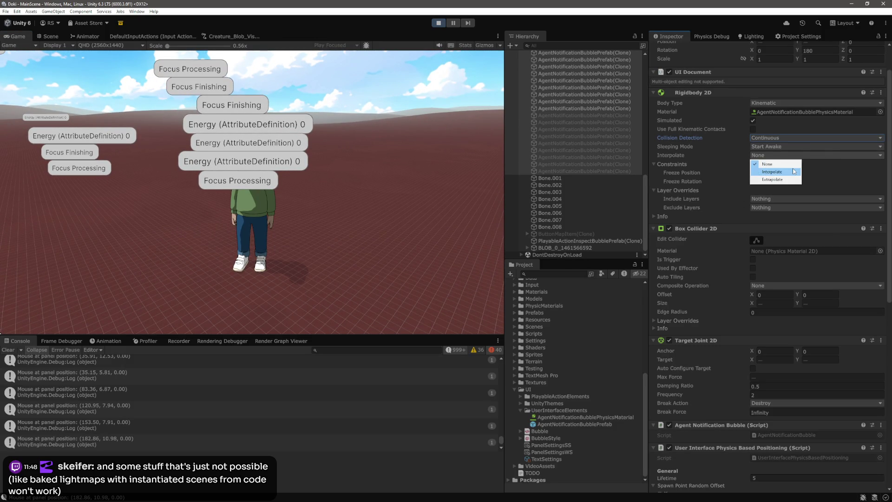
{"action": "left_click", "coordinate": [774, 172]}
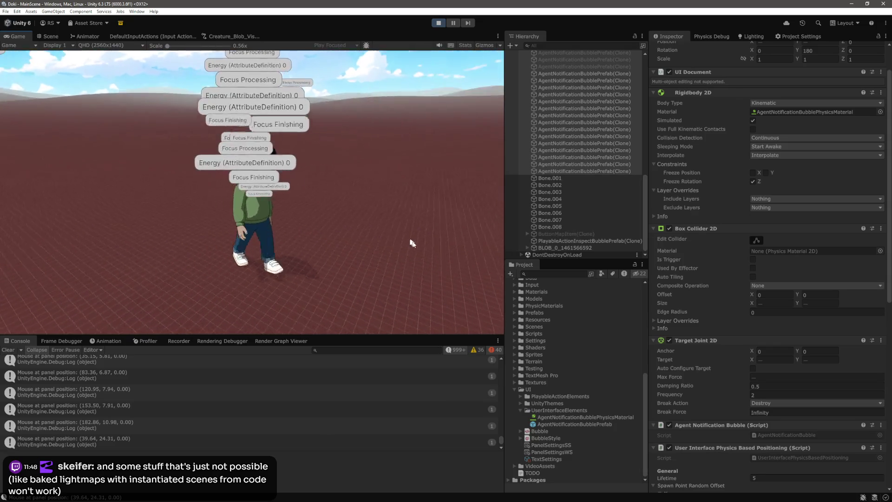
{"action": "left_click", "coordinate": [785, 156]}
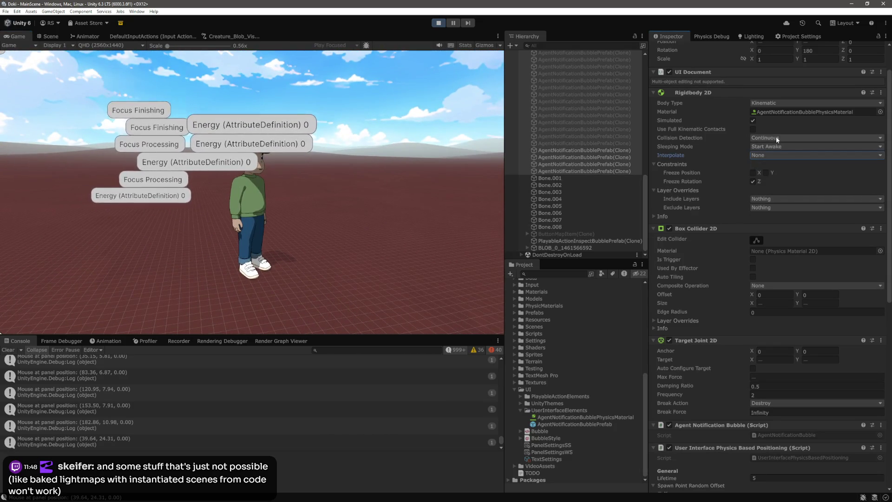
Set Sleeping Mode to Never Sleep, then begin editing the Joint Max Force Range minimum.
{"action": "left_click", "coordinate": [778, 146]}
{"action": "left_click", "coordinate": [766, 154]}
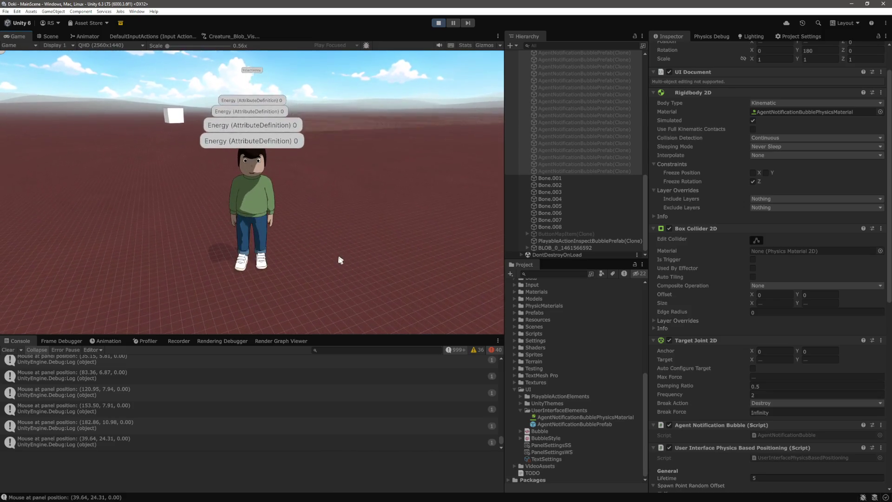
{"action": "left_click", "coordinate": [775, 146]}
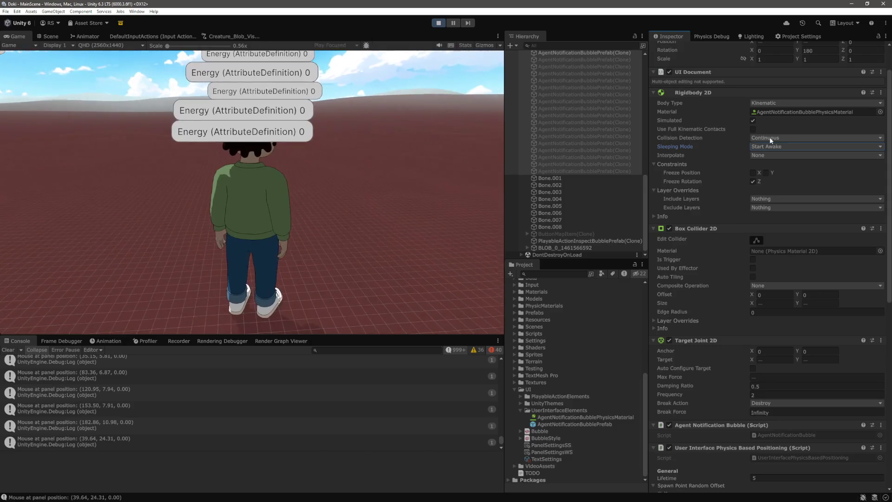
{"action": "scroll", "coordinate": [767, 330], "scroll_direction": "down", "scroll_amount": 15}
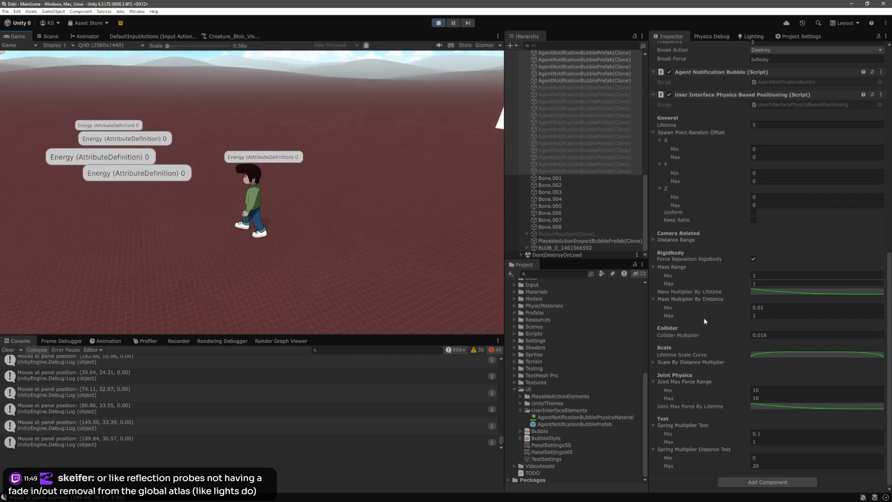
{"action": "left_click", "coordinate": [789, 393]}
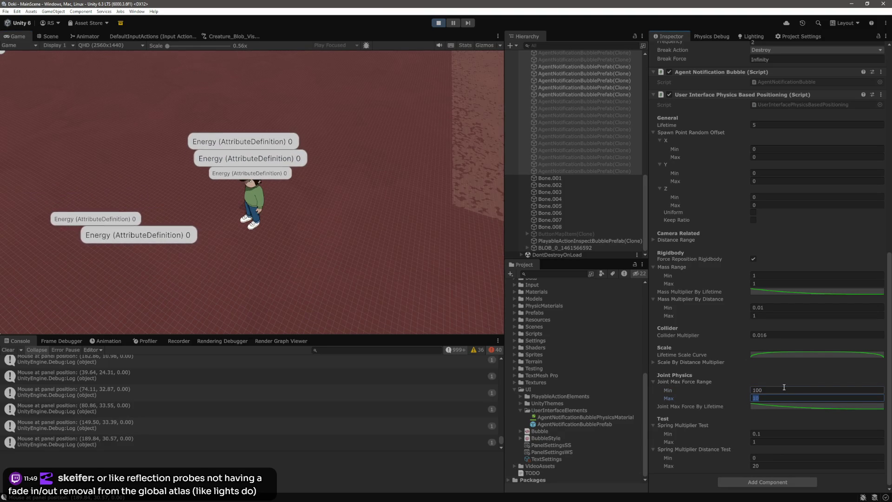
Raise the Joint Max Force Range minimum to 100 and the minimum mass to 100.
{"action": "type", "text": "0"}
{"action": "key", "text": "Tab"}
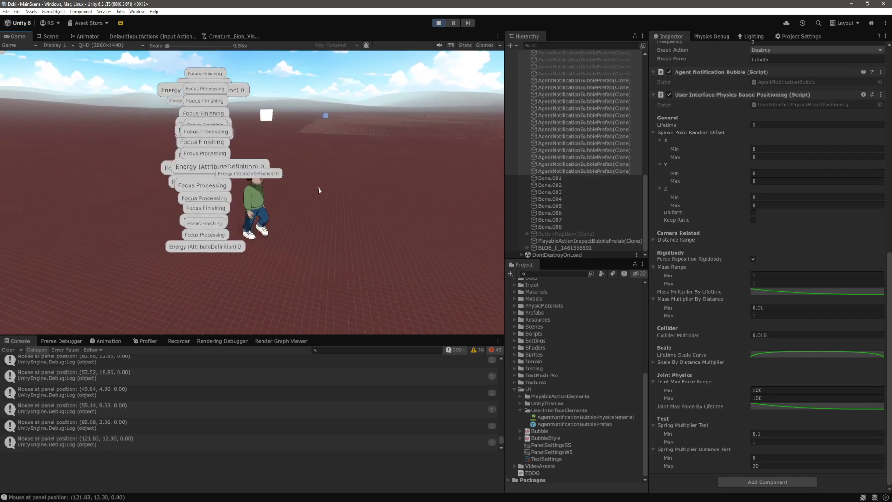
{"action": "left_click", "coordinate": [776, 275]}
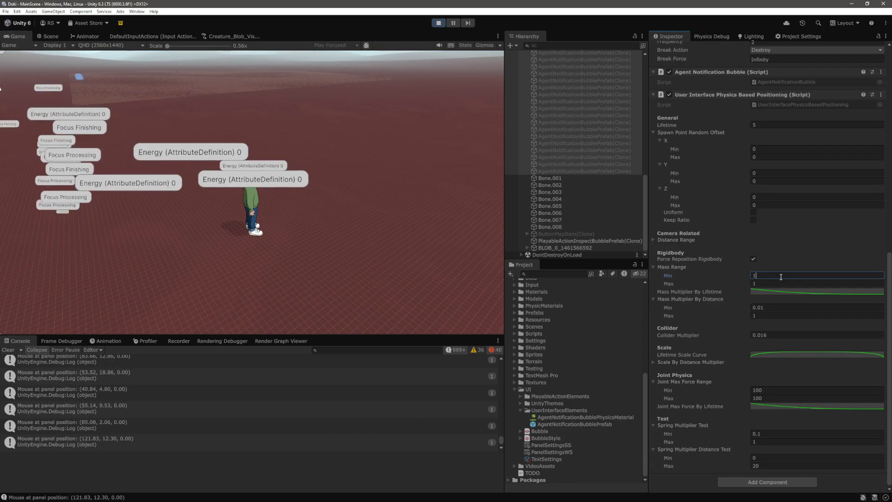
{"action": "type", "text": "00"}
{"action": "key", "text": "Tab"}
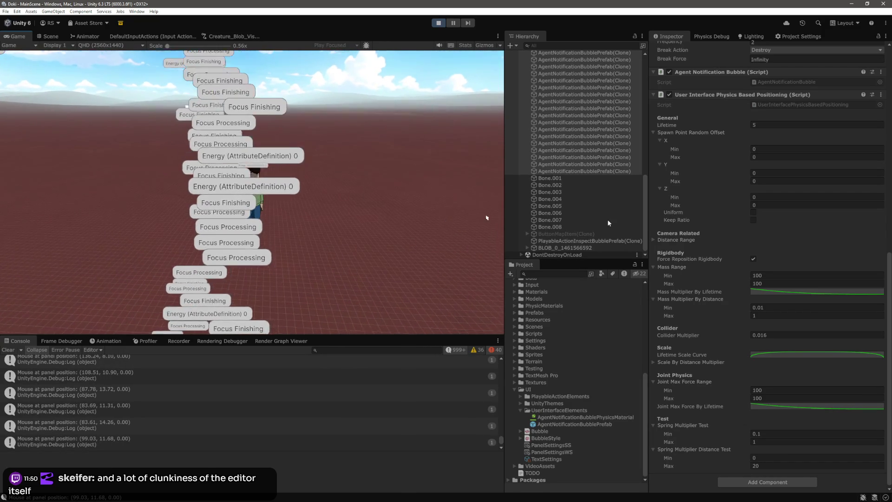
Set the Mass Range minimum and maximum to 1000.
{"action": "left_click", "coordinate": [801, 275]}
{"action": "type", "text": "1000"}
{"action": "key", "text": "Tab"}
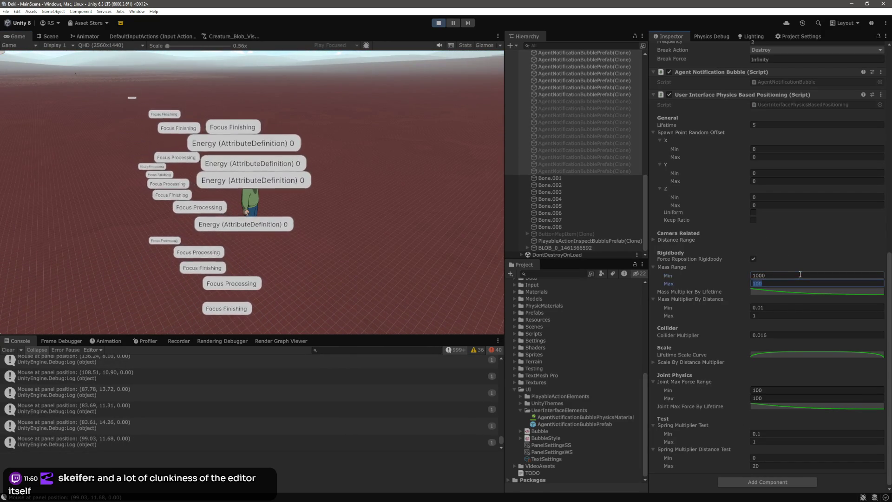
{"action": "type", "text": "1"}
{"action": "key", "text": "Return"}
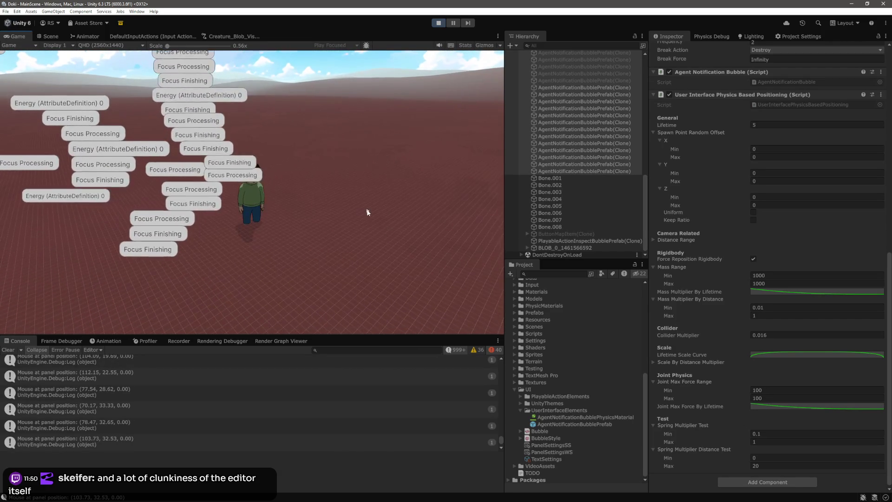
Raise both Mass Range bounds to 10000 and open the Mass Multiplier By Lifetime curve.
{"action": "left_click", "coordinate": [812, 275]}
{"action": "type", "text": "10000"}
{"action": "key", "text": "Tab"}
{"action": "type", "text": "10000"}
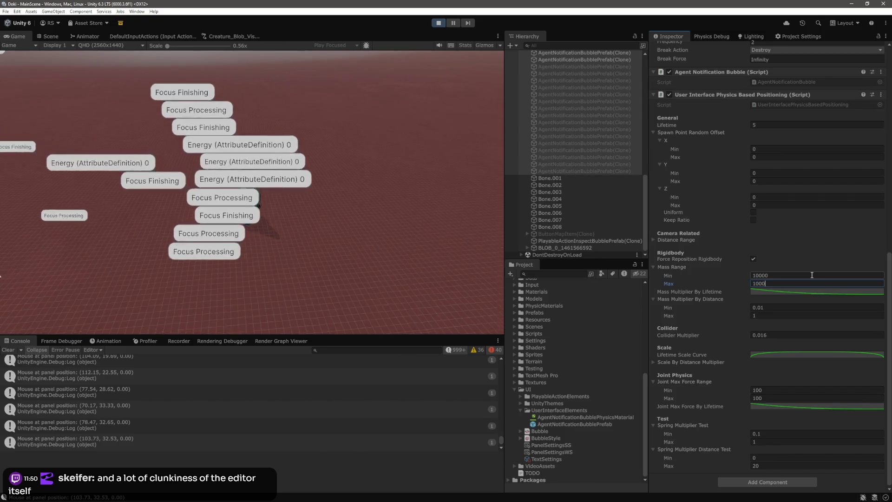
{"action": "left_click", "coordinate": [807, 292]}
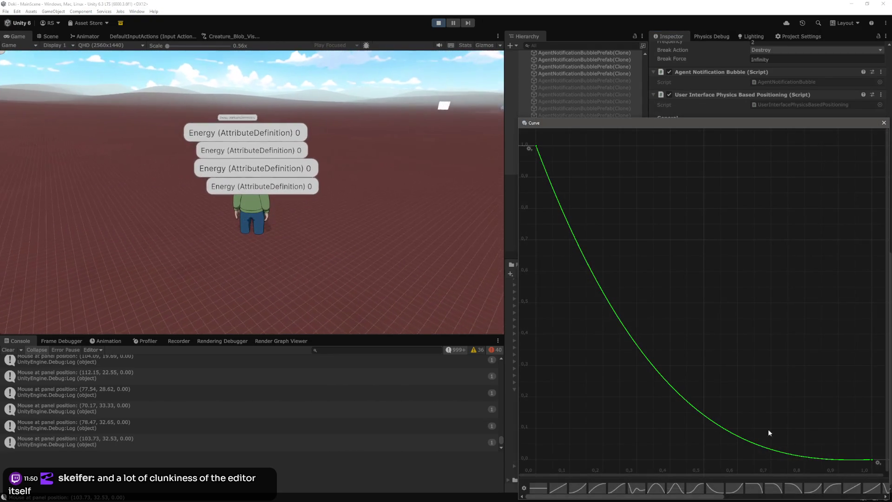
Change the first key's tangent so the curve plunges steeply from 1, then close the editor.
{"action": "right_click", "coordinate": [536, 147]}
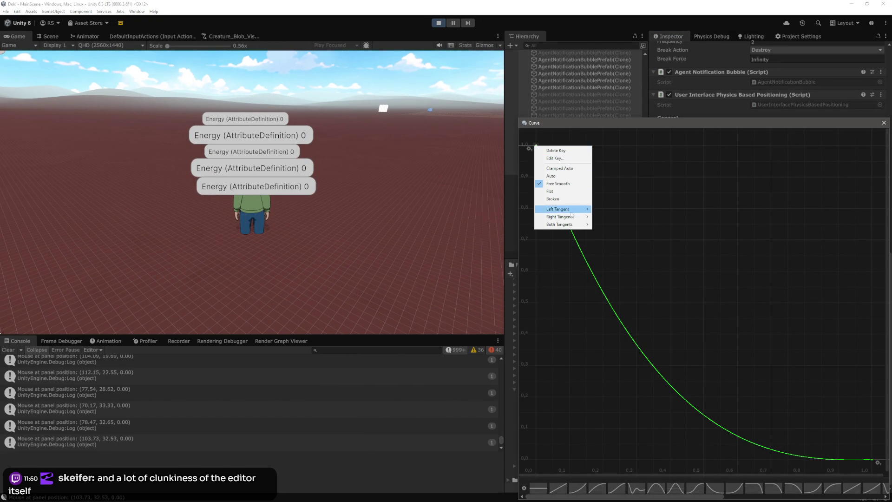
{"action": "left_click", "coordinate": [626, 239]}
{"action": "mouse_move", "coordinate": [648, 400]}
{"action": "left_mouse_down"}
{"action": "mouse_move", "coordinate": [656, 422]}
{"action": "mouse_move", "coordinate": [648, 442]}
{"action": "mouse_move", "coordinate": [536, 458]}
{"action": "left_mouse_up"}
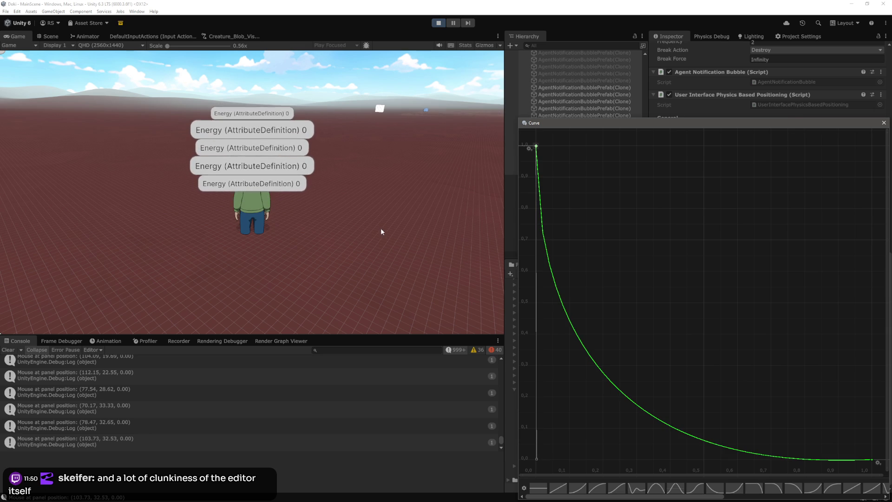
{"action": "left_click", "coordinate": [384, 233]}
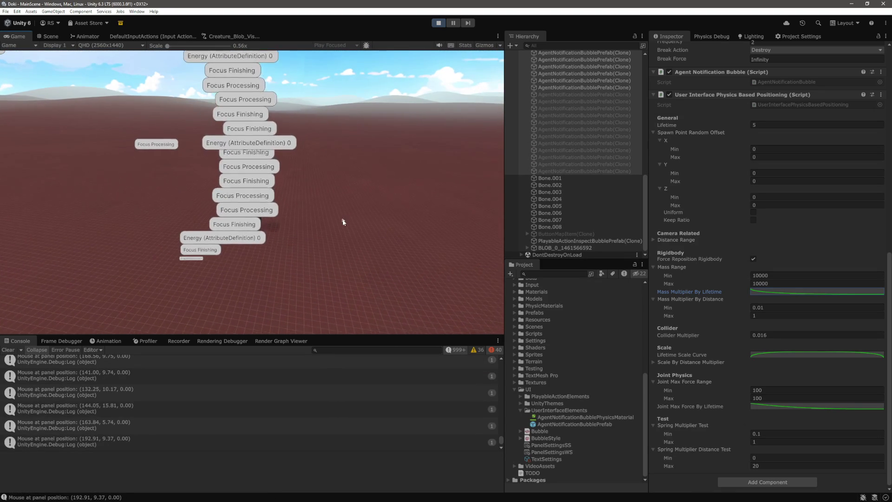
Restart Play mode and select the range of AgentNotificationBubblePrefab(Clone) objects in the Hierarchy.
{"action": "key", "text": "ctrl+p"}
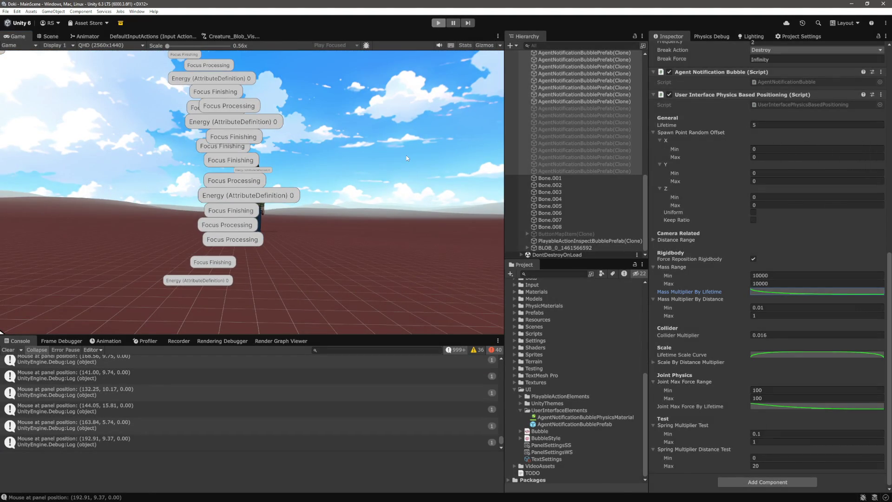
{"action": "left_click", "coordinate": [441, 25]}
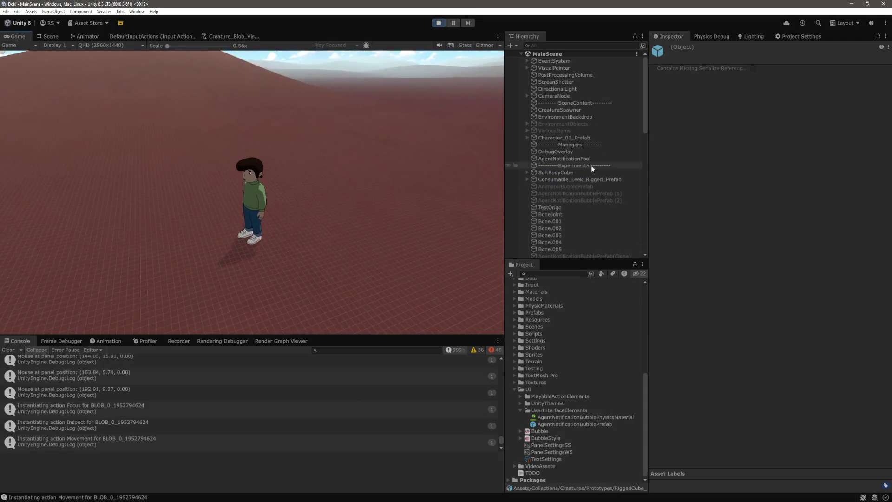
{"action": "scroll", "coordinate": [620, 210], "scroll_direction": "down", "scroll_amount": 5}
{"action": "left_click", "coordinate": [597, 126]}
{"action": "left_click", "coordinate": [586, 219], "text": "shift"}
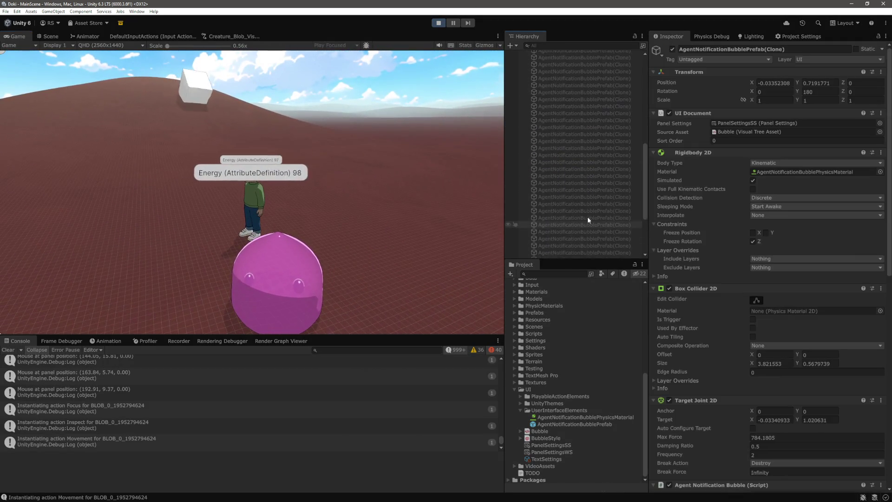
{"action": "scroll", "coordinate": [598, 177], "scroll_direction": "down", "scroll_amount": 3}
Review the clones' shared settings: Mass Range 800–1200 and Joint Max Force Range 1000.
{"action": "left_click", "coordinate": [389, 192]}
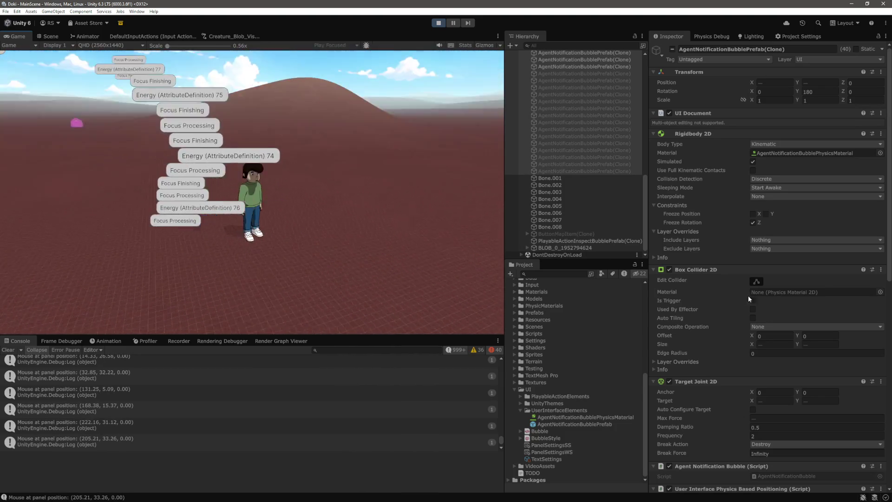
{"action": "scroll", "coordinate": [729, 286], "scroll_direction": "down", "scroll_amount": 12}
{"action": "scroll", "coordinate": [730, 288], "scroll_direction": "down", "scroll_amount": 3}
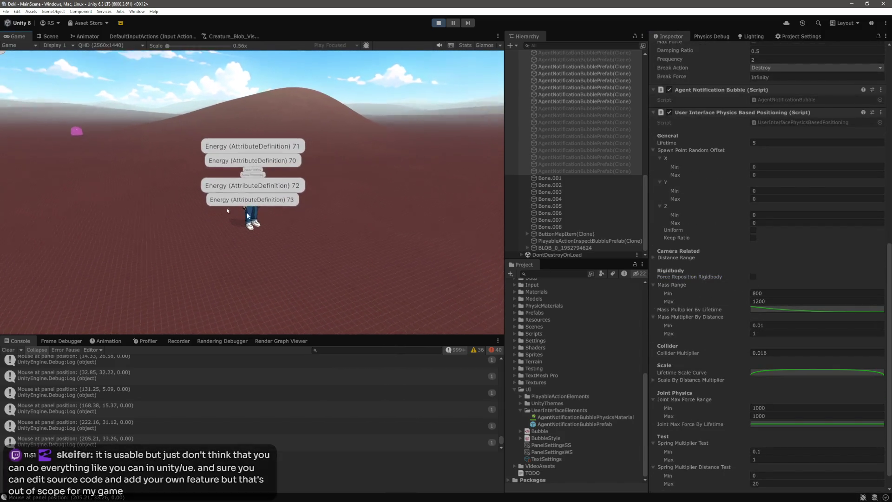
{"action": "left_click", "coordinate": [338, 221]}
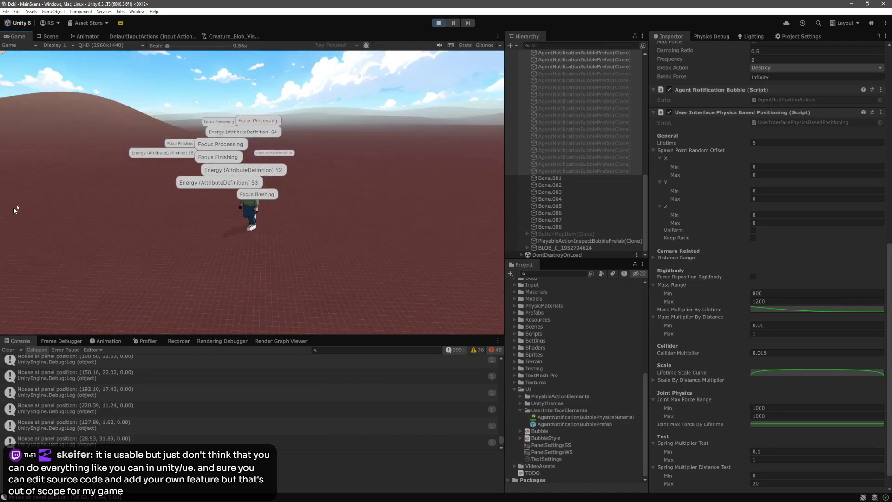
{"action": "scroll", "coordinate": [768, 248], "scroll_direction": "up", "scroll_amount": 2}
{"action": "scroll", "coordinate": [767, 247], "scroll_direction": "up", "scroll_amount": 12}
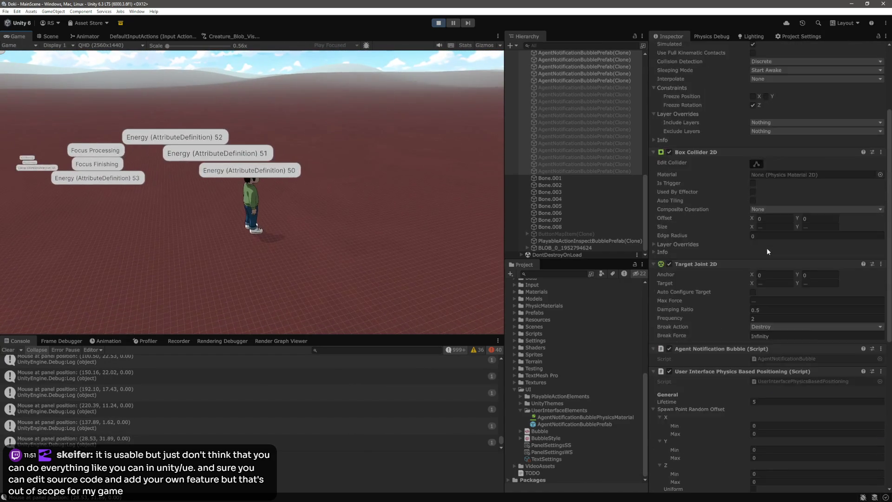
Leave Collision Detection on Discrete and set the Rigidbody 2D Interpolate dropdown to Interpolate.
{"action": "left_click", "coordinate": [779, 157]}
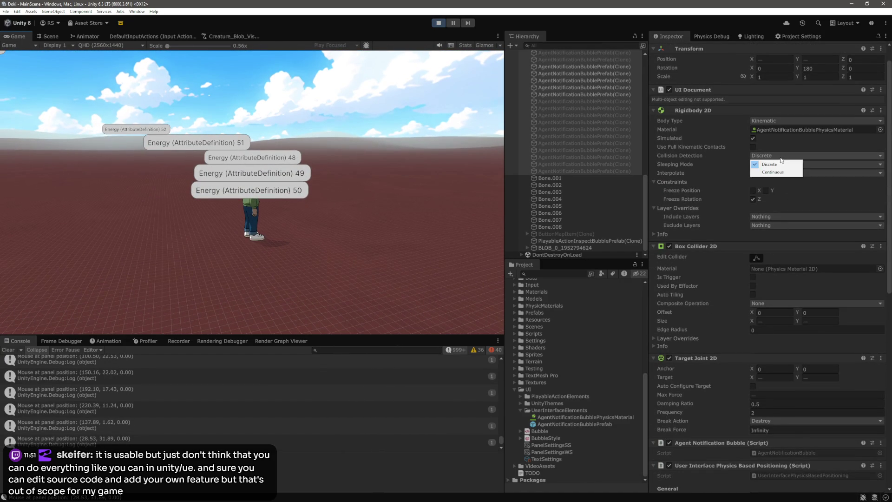
{"action": "left_click", "coordinate": [782, 190]}
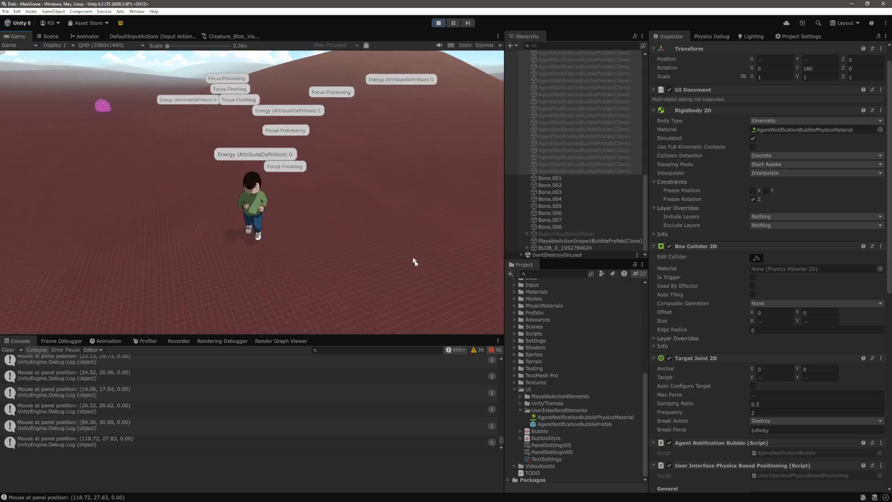
{"action": "scroll", "coordinate": [743, 291], "scroll_direction": "down", "scroll_amount": 10}
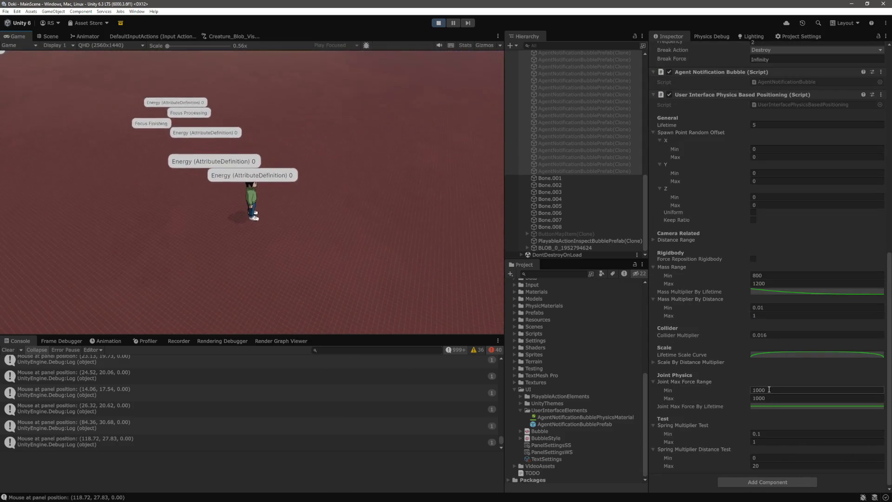
Set Joint Max Force Range to 100 and start entering a Mass Range of 1.
{"action": "type", "text": "0"}
{"action": "left_click", "coordinate": [786, 397]}
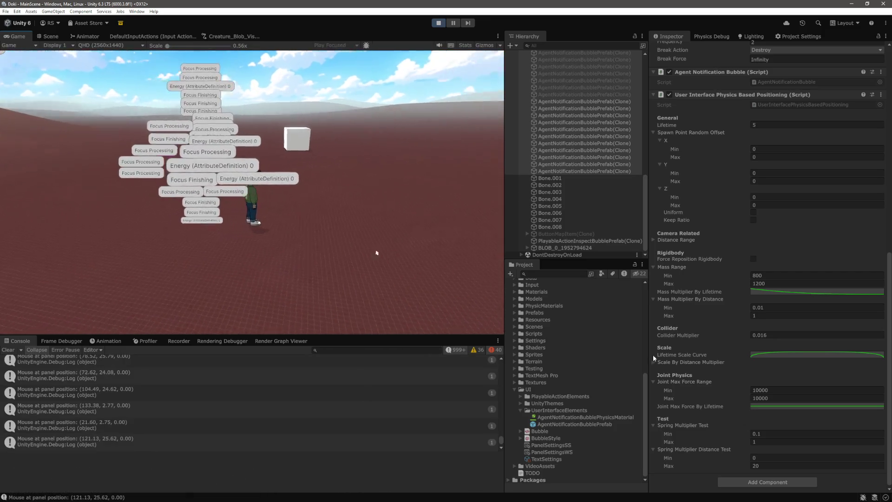
{"action": "left_click", "coordinate": [770, 276]}
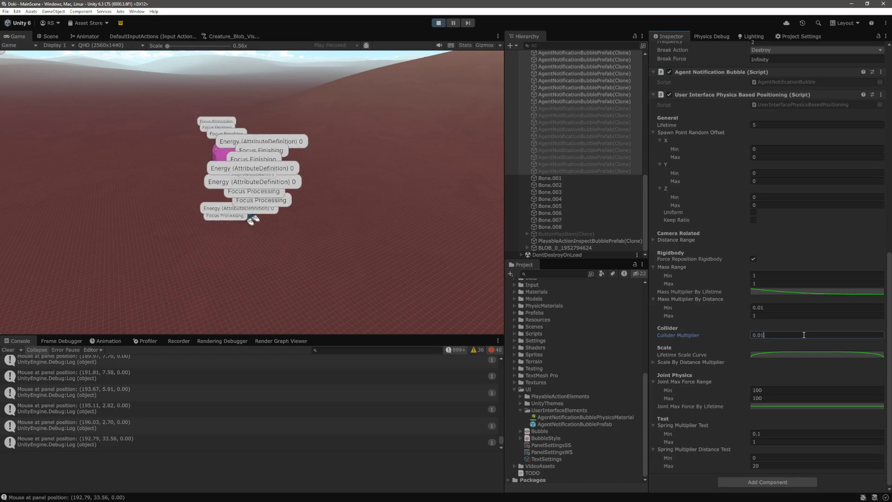
{"action": "type", "text": "8"}
Commit a Collider Multiplier of 0.016 and watch the bubbles stack in the Game view.
{"action": "left_click", "coordinate": [397, 200]}
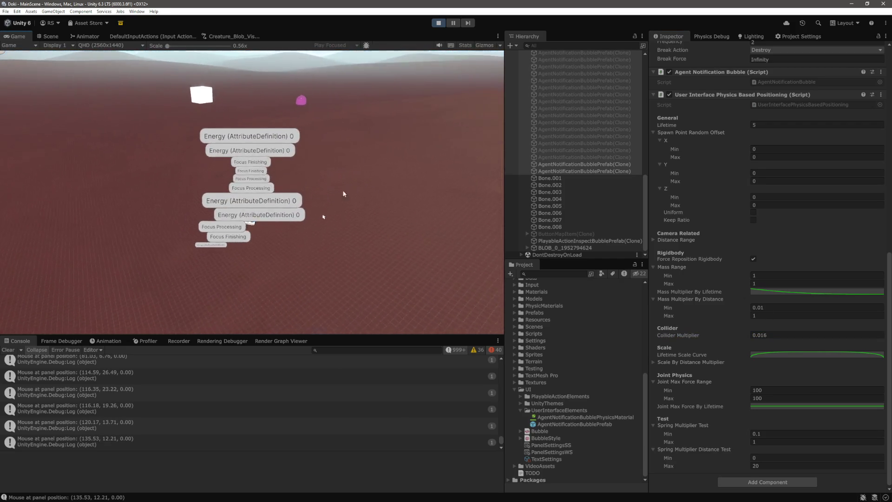
{"action": "left_click", "coordinate": [253, 203]}
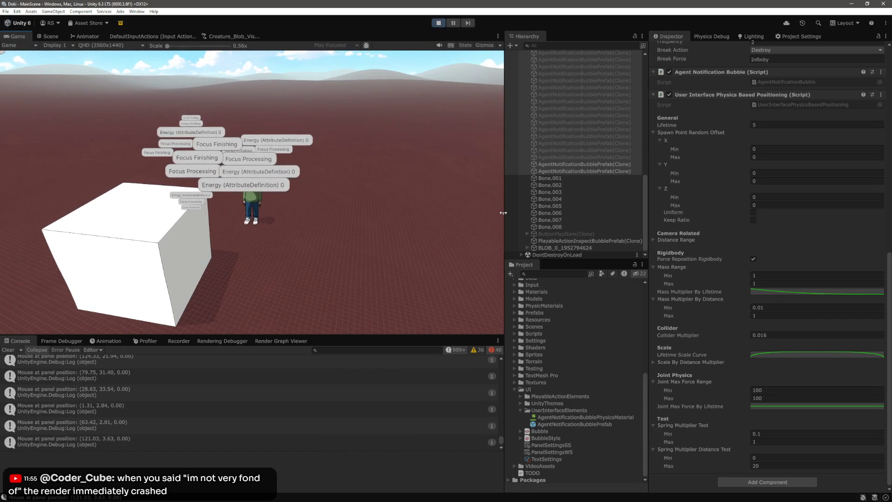
{"action": "mouse_move", "coordinate": [261, 214]}
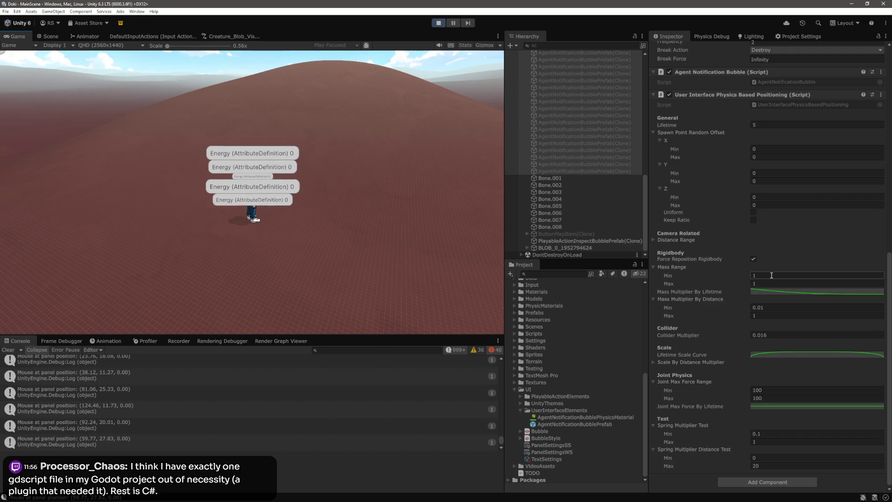
Keep the Target Joint 2D Break Action on Destroy and select Frequency to change it from 2 to 4.
{"action": "scroll", "coordinate": [773, 278], "scroll_direction": "up", "scroll_amount": 10}
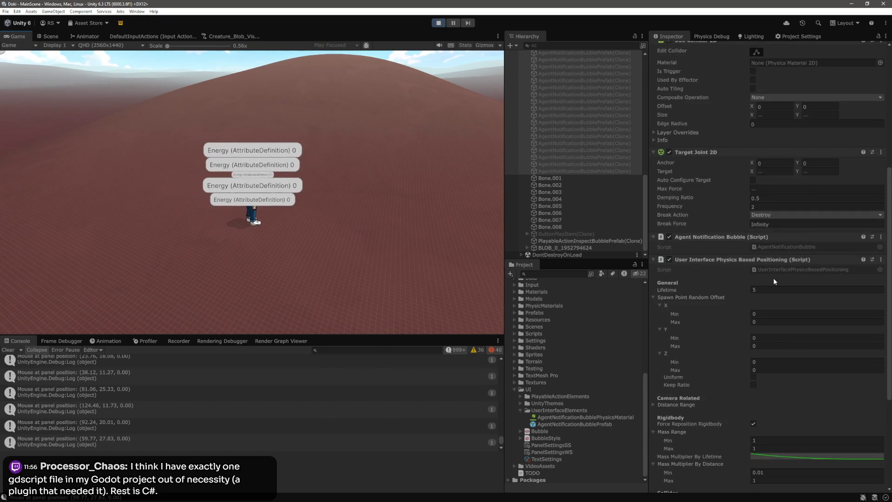
{"action": "scroll", "coordinate": [773, 278], "scroll_direction": "down", "scroll_amount": 10}
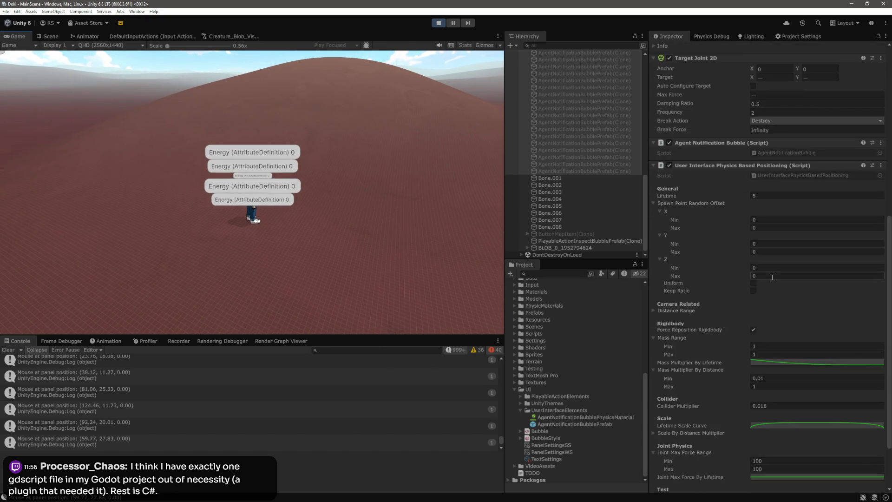
{"action": "scroll", "coordinate": [762, 269], "scroll_direction": "up", "scroll_amount": 8}
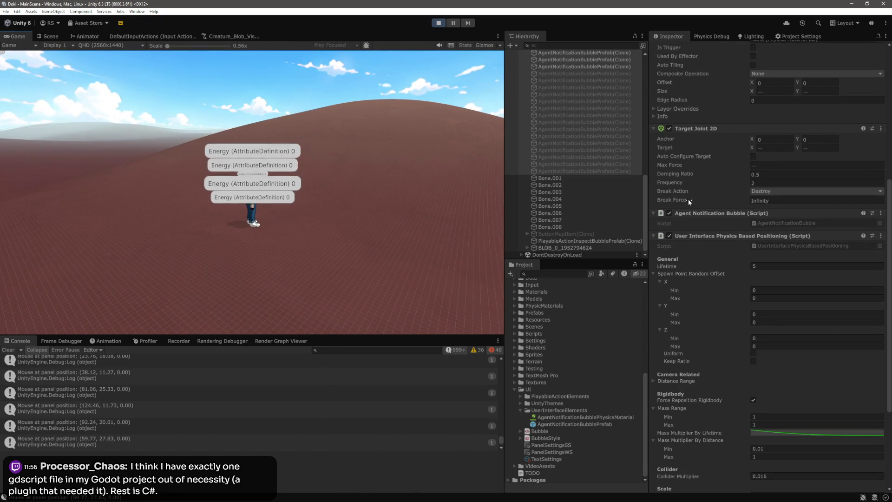
{"action": "left_click", "coordinate": [771, 190]}
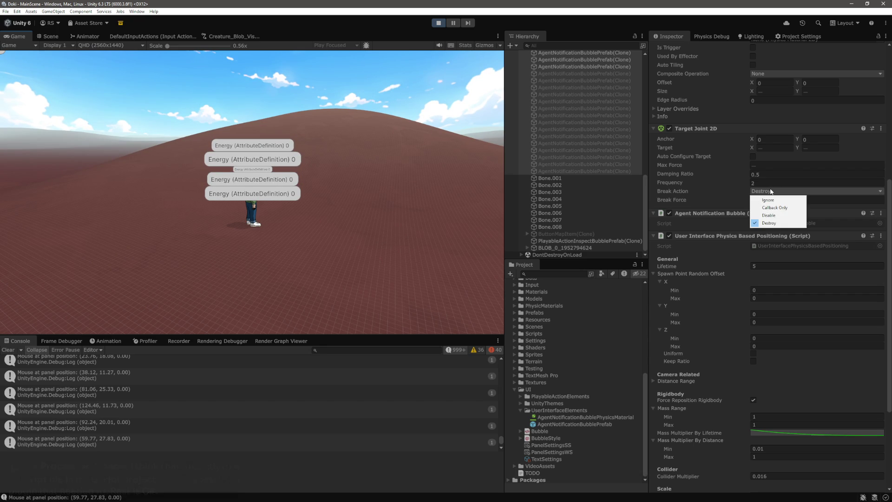
{"action": "left_click", "coordinate": [736, 180]}
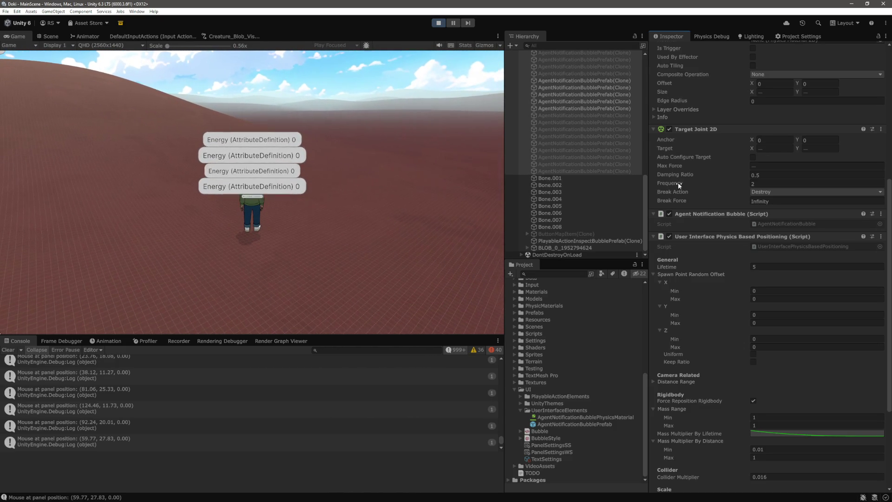
{"action": "left_click", "coordinate": [770, 183]}
{"action": "type", "text": "4"}
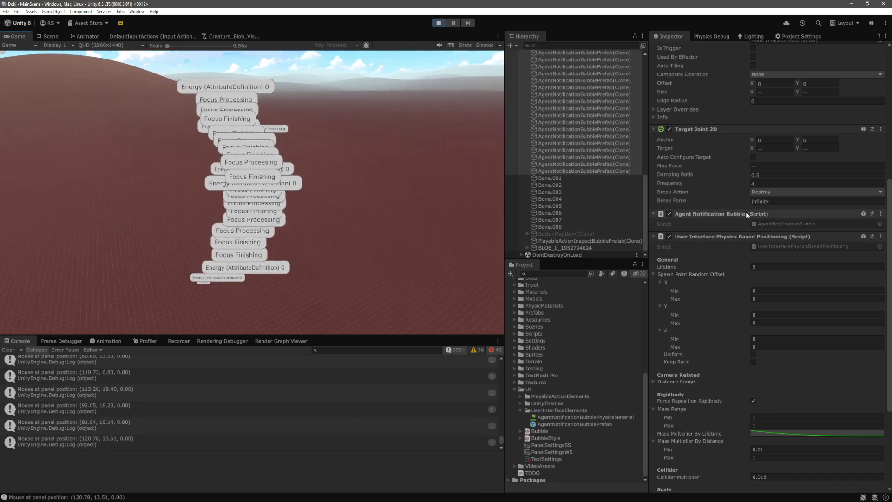
{"action": "left_click", "coordinate": [768, 183]}
Replace the Target Joint 2D Frequency value with 0.1.
{"action": "key", "text": "BackSpace"}
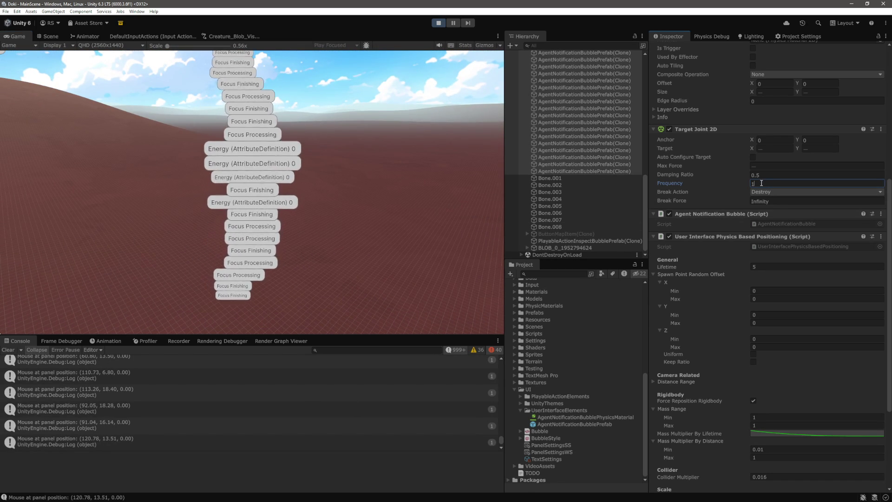
{"action": "type", "text": "0.1"}
{"action": "key", "text": "Tab"}
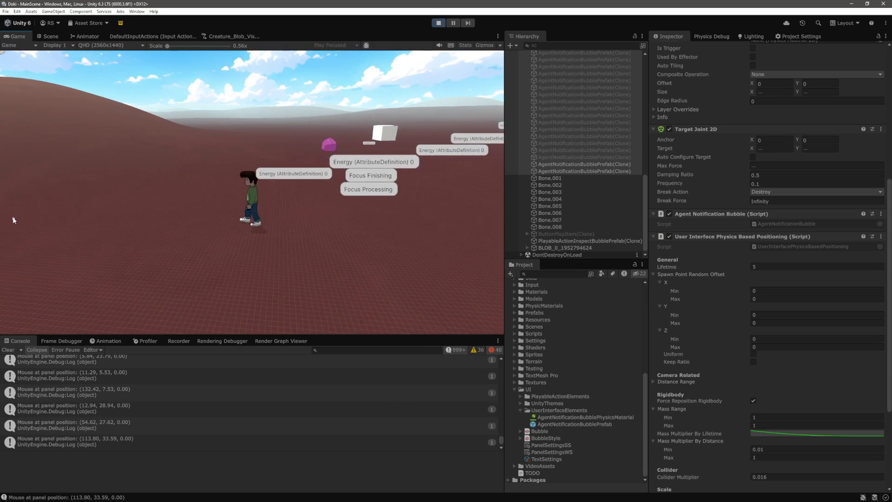
Enter 10000 for the Joint Max Force Range under Joint Physics, making both Min and Max 10000.
{"action": "scroll", "coordinate": [687, 377], "scroll_direction": "down", "scroll_amount": 5}
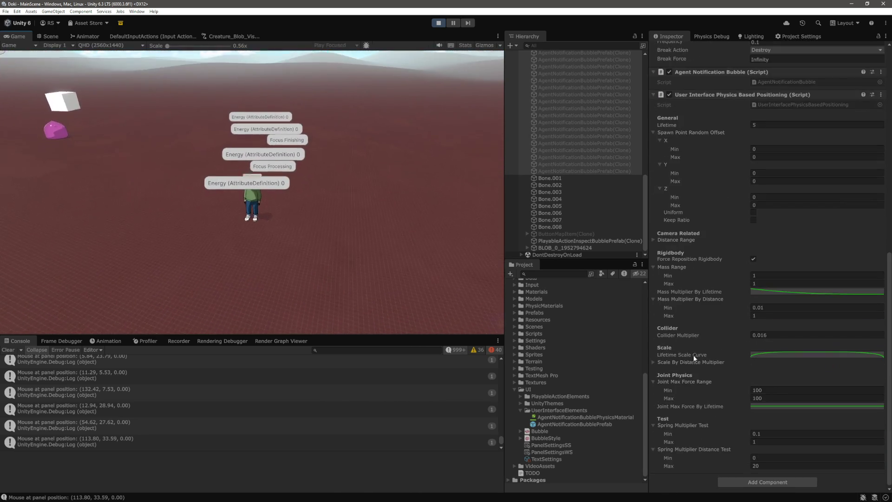
{"action": "left_click", "coordinate": [785, 383]}
{"action": "left_click", "coordinate": [703, 398]}
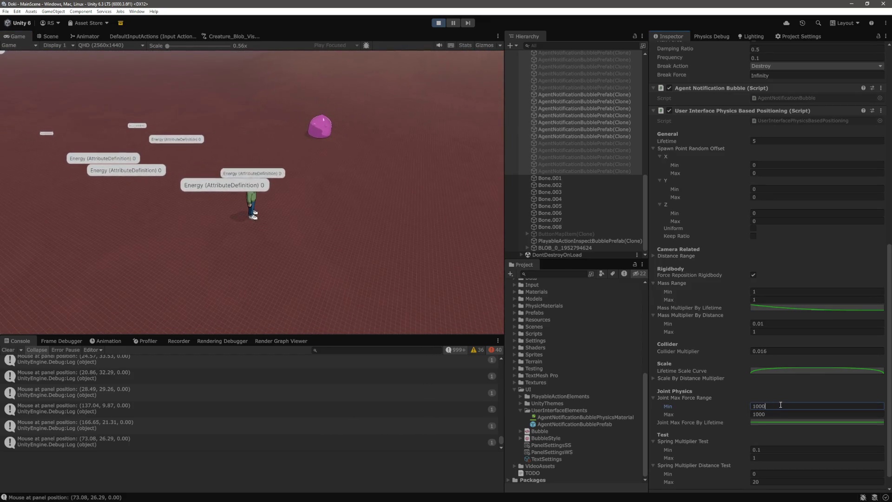
{"action": "type", "text": "10000"}
{"action": "key", "text": "Return"}
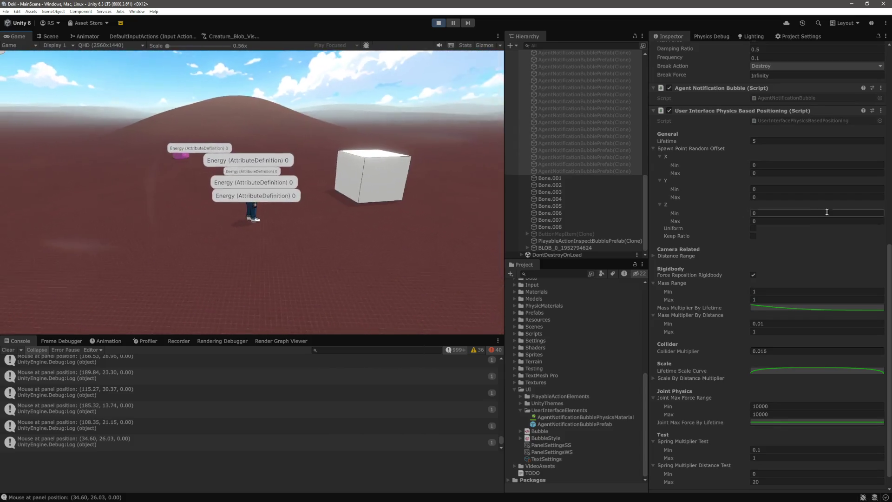
{"action": "scroll", "coordinate": [779, 223], "scroll_direction": "up", "scroll_amount": 5}
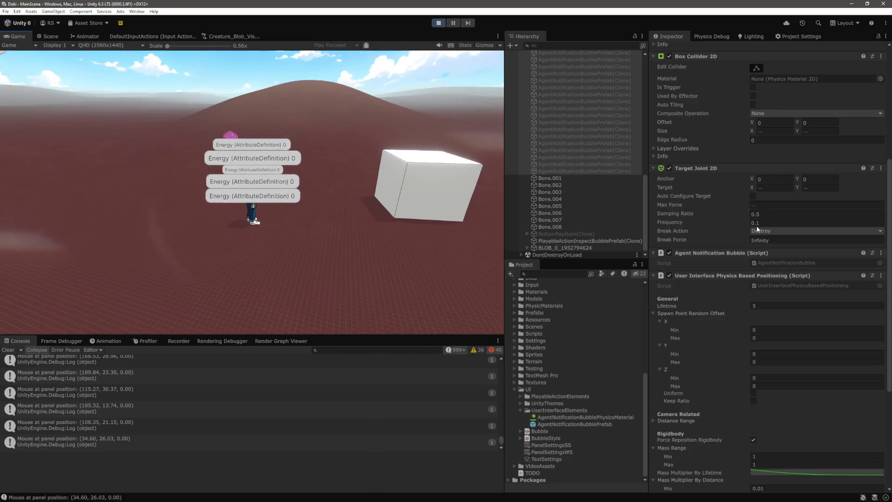
{"action": "scroll", "coordinate": [763, 223], "scroll_direction": "up", "scroll_amount": 1}
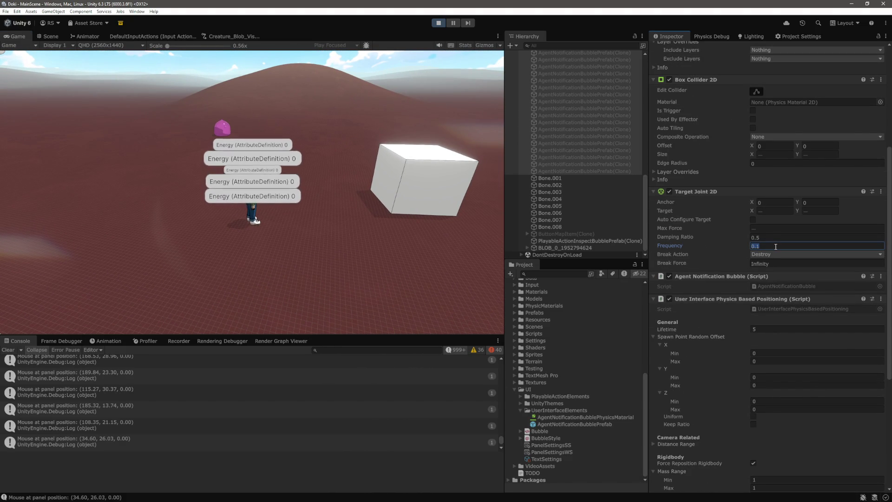
{"action": "type", "text": "4"}
{"action": "key", "text": "Return"}
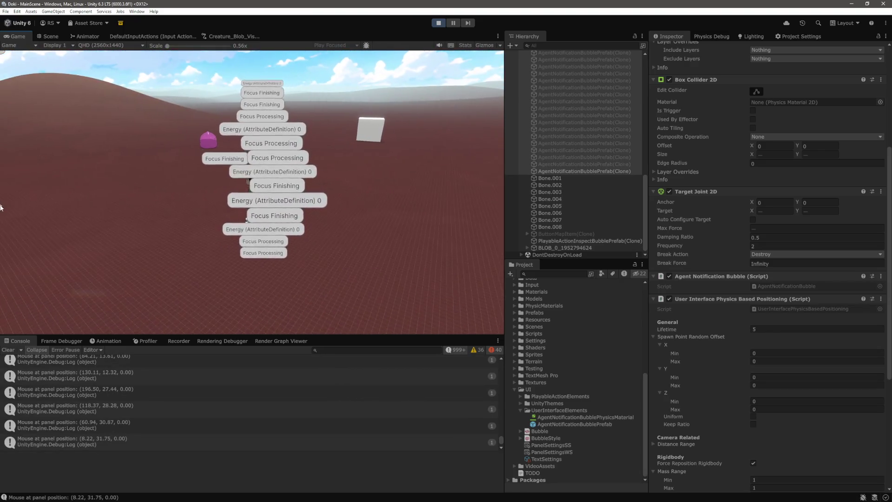
{"action": "scroll", "coordinate": [746, 276], "scroll_direction": "down", "scroll_amount": 8}
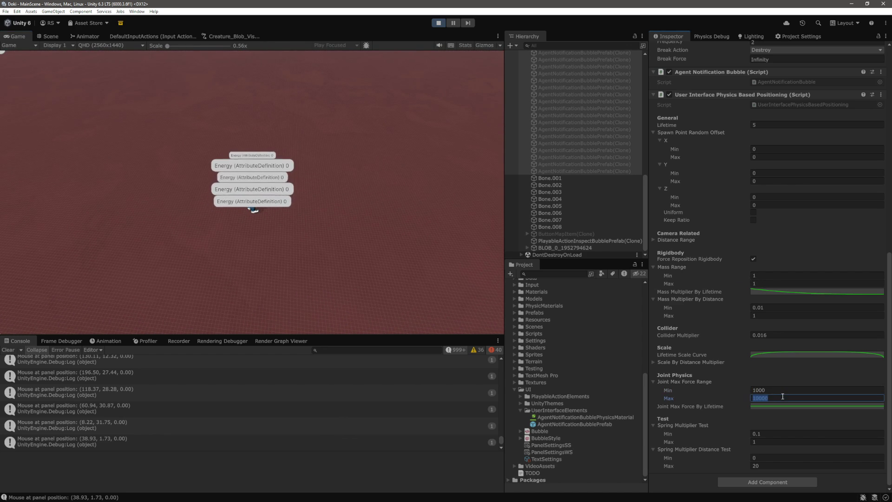
Commit 1000 as the Joint Max Force Range maximum by clicking in the Game view.
{"action": "left_click", "coordinate": [412, 213]}
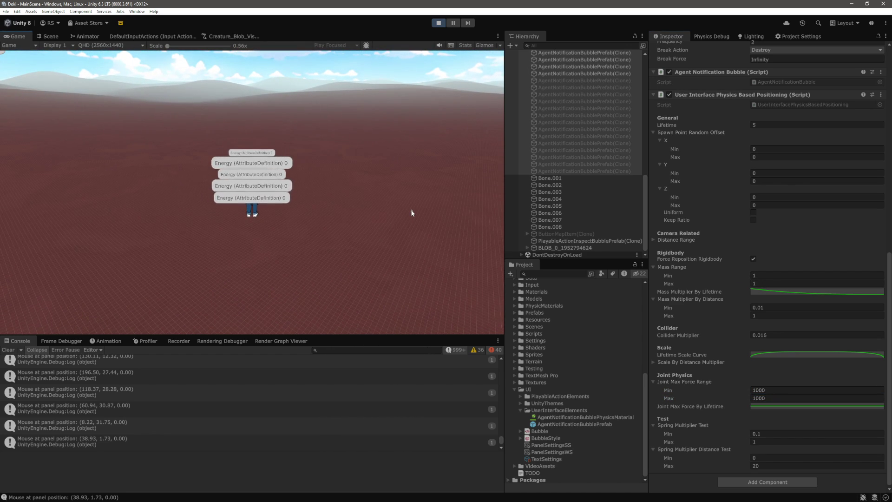
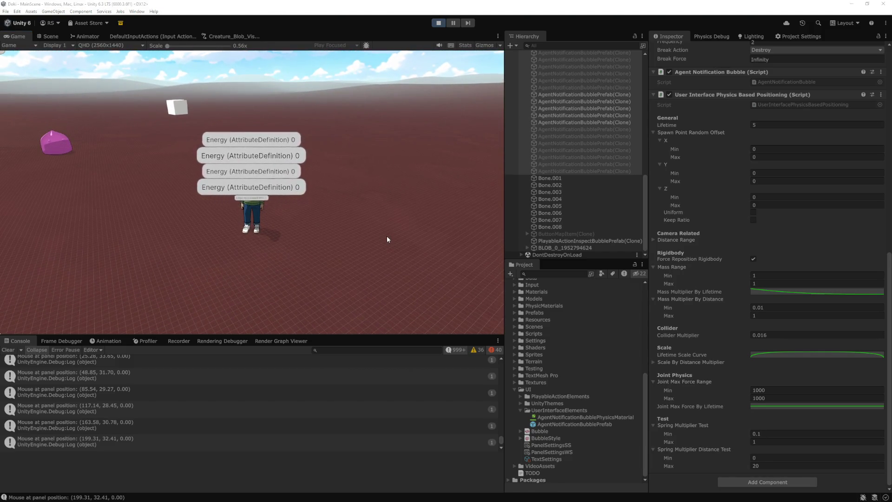
After line 189, add maxForceMultiplier *= springMultiplierDistanceTest.InverseLerp(Vector3.Distance(rigidbodyPositionVS, targetPositionVS)).
{"action": "key", "text": "alt+Tab"}
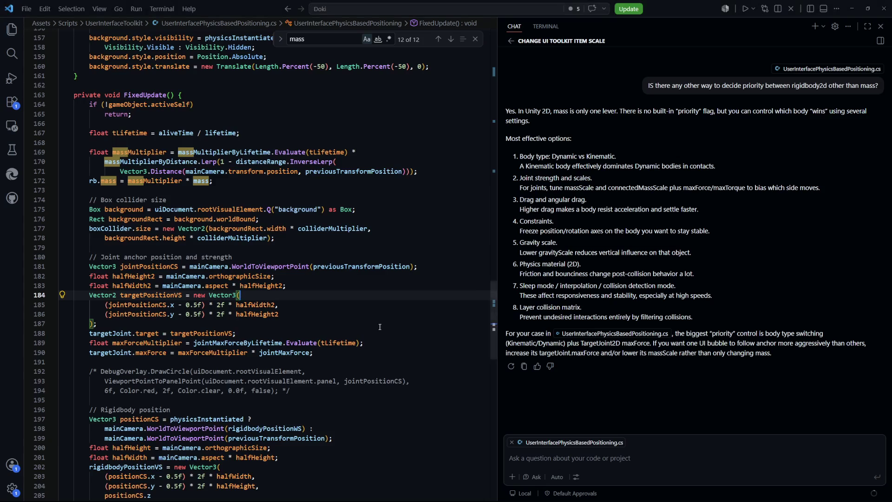
{"action": "scroll", "coordinate": [310, 325], "scroll_direction": "down", "scroll_amount": 6}
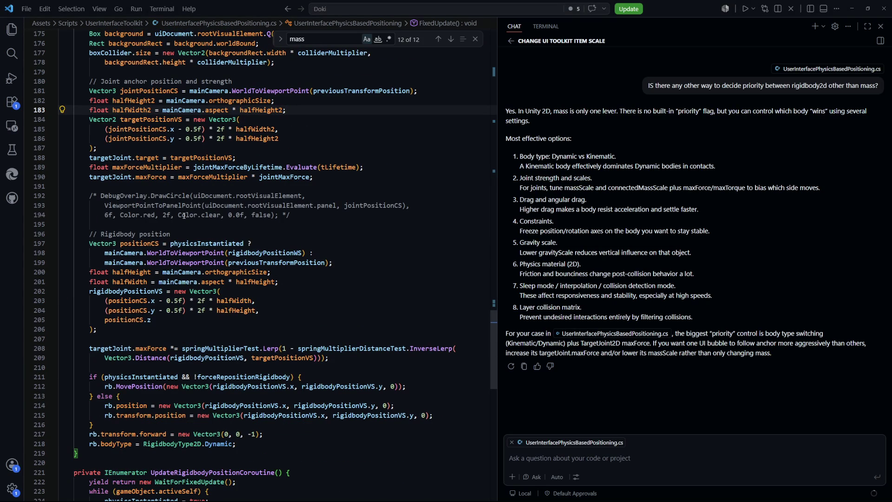
{"action": "left_click", "coordinate": [209, 177]}
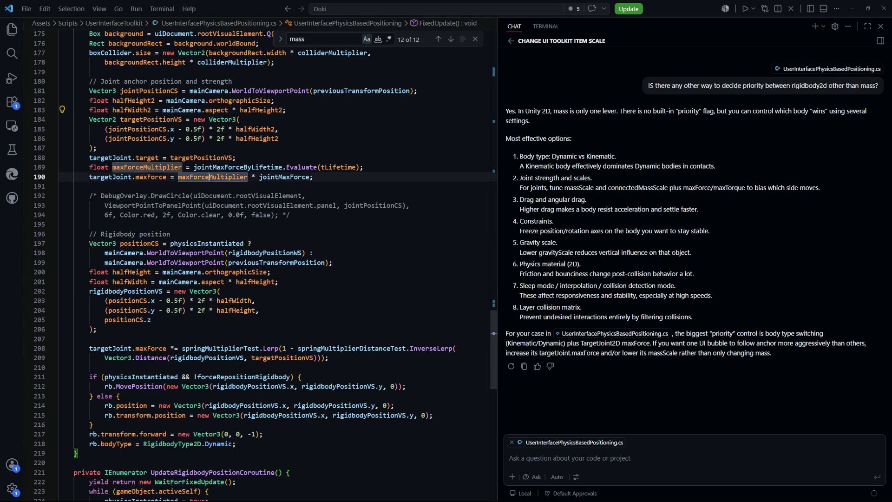
{"action": "key", "text": "Return"}
{"action": "type", "text": "maxForceMultipli"}
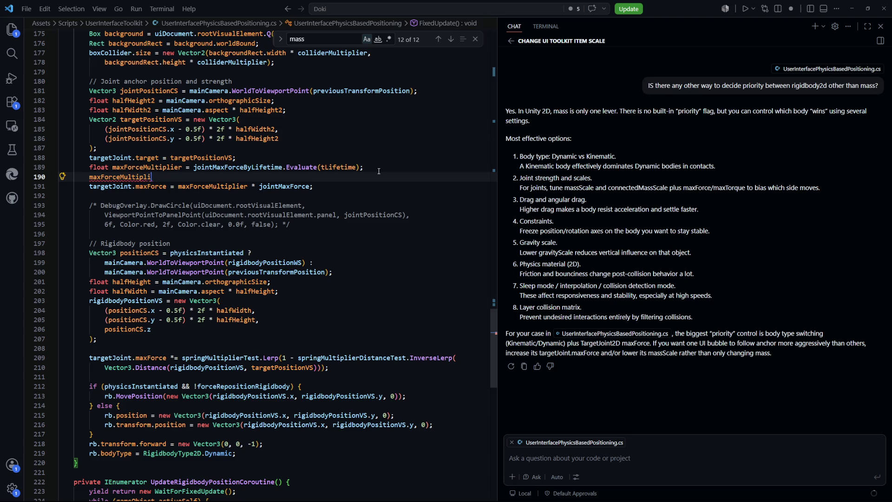
{"action": "type", "text": "er"}
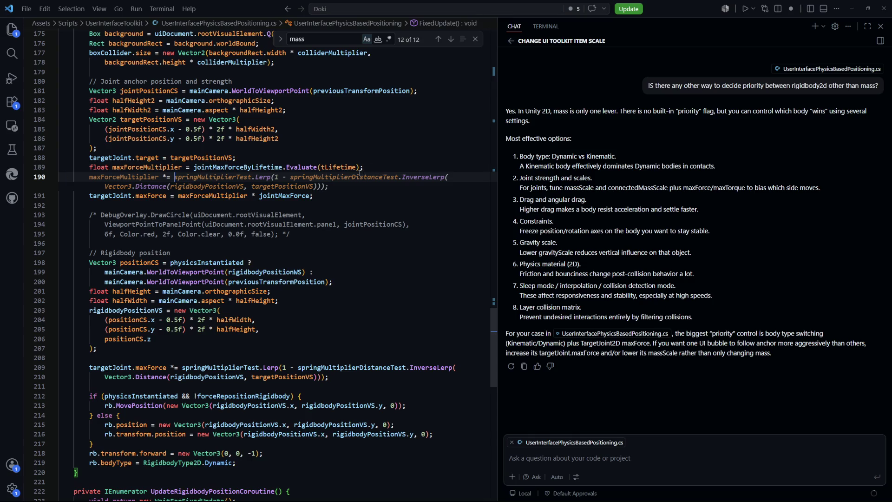
{"action": "key", "text": "Escape"}
{"action": "left_click", "coordinate": [336, 182]}
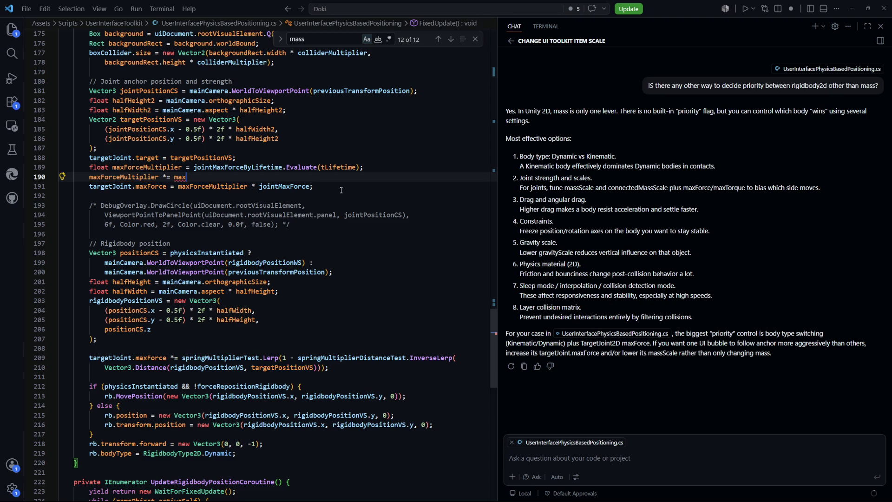
{"action": "key", "text": "BackSpace"}
{"action": "key", "text": "BackSpace"}
{"action": "type", "text": "springMultiplier"}
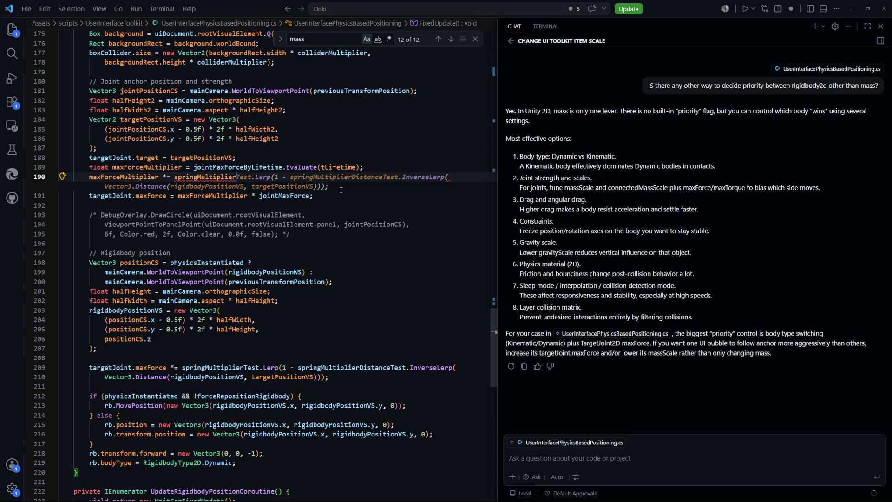
{"action": "type", "text": "DistanceTest."}
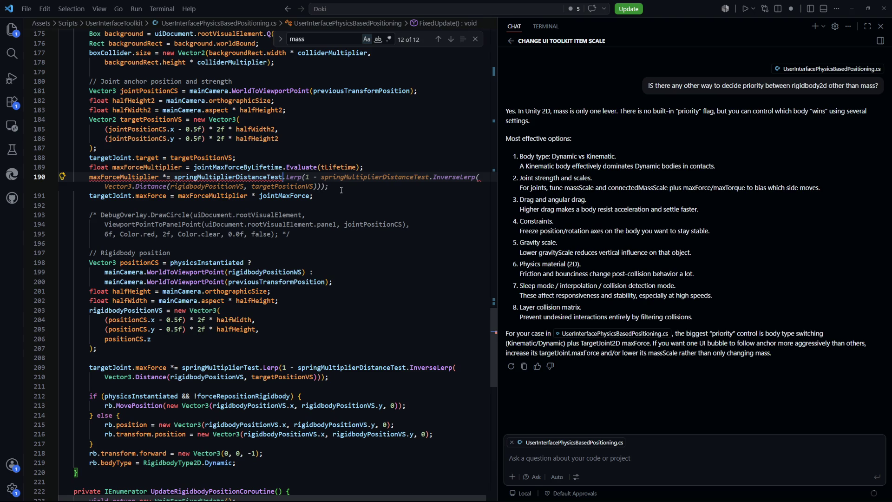
{"action": "type", "text": "In"}
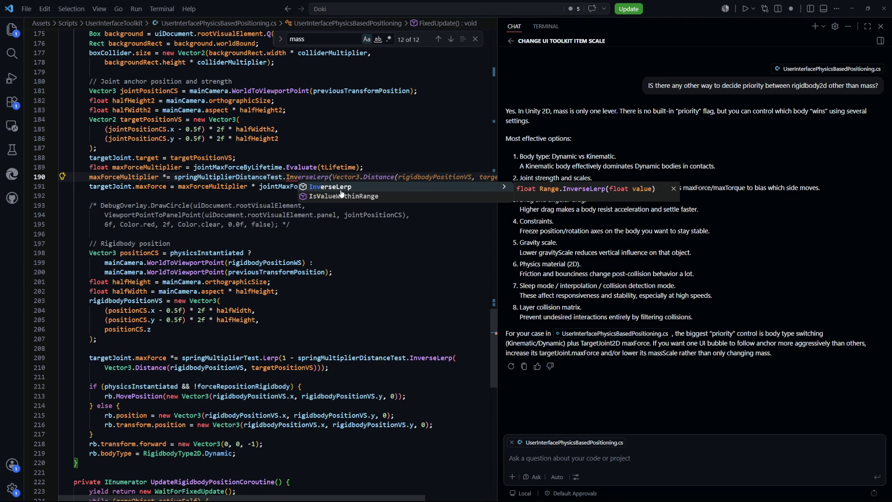
{"action": "type", "text": "("}
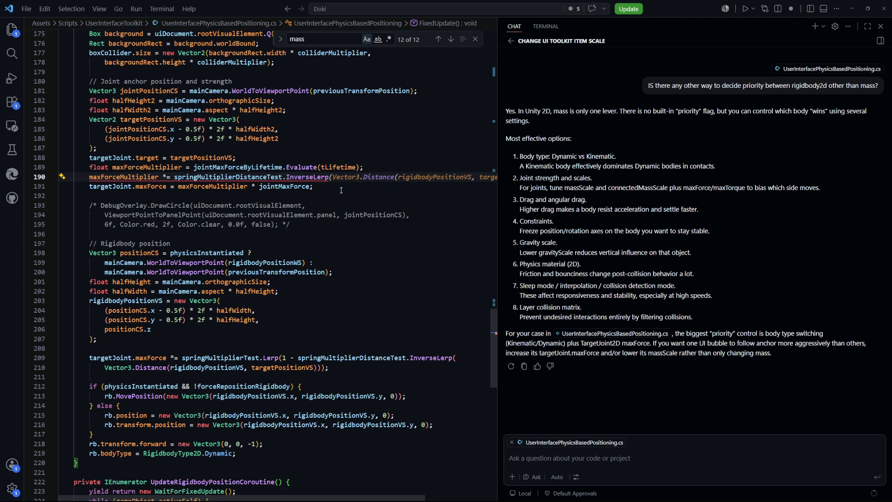
{"action": "left_click", "coordinate": [342, 243]}
{"action": "scroll", "coordinate": [342, 244], "scroll_direction": "up", "scroll_amount": 2}
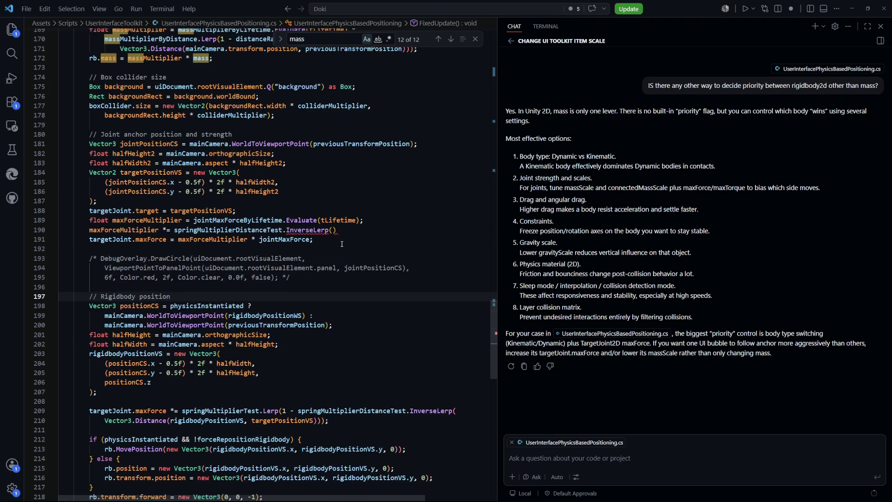
{"action": "scroll", "coordinate": [342, 244], "scroll_direction": "up", "scroll_amount": 1}
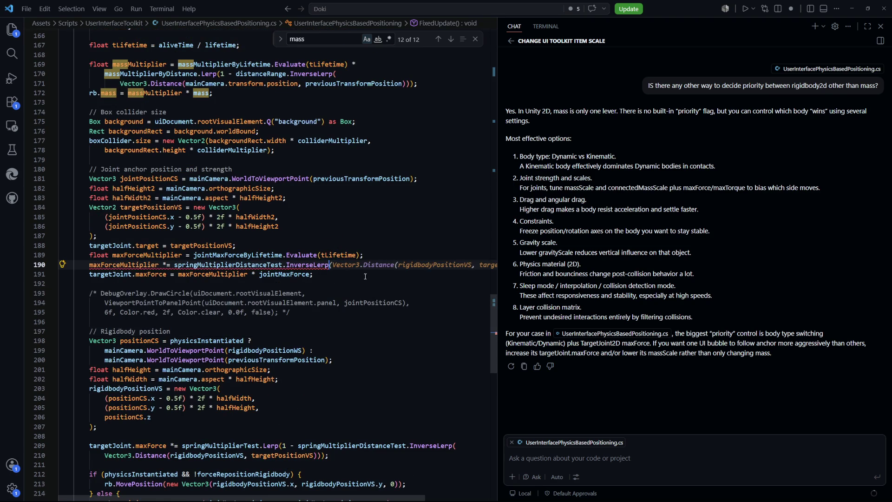
{"action": "left_click_drag", "start_coordinate": [366, 500], "coordinate": [430, 499]}
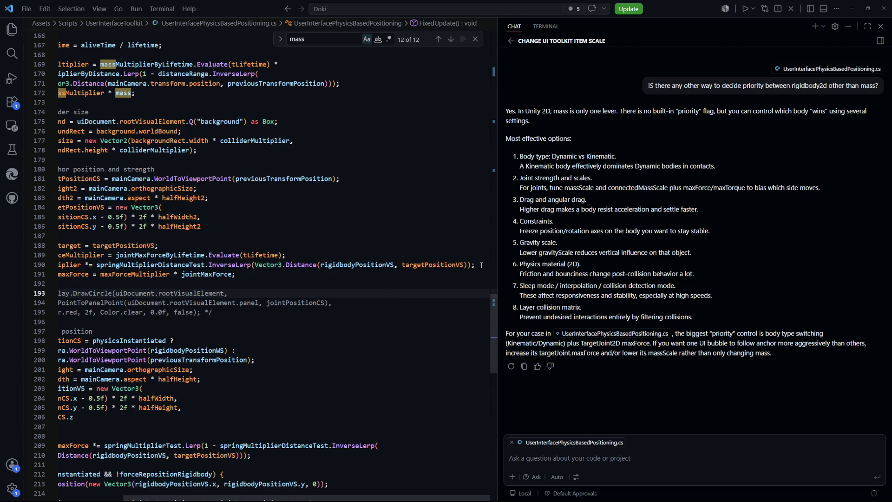
Rewrite the distance factor as (1 - InverseLerp(...)), moving it to its own line and closing the parenthesis.
{"action": "left_click", "coordinate": [288, 283]}
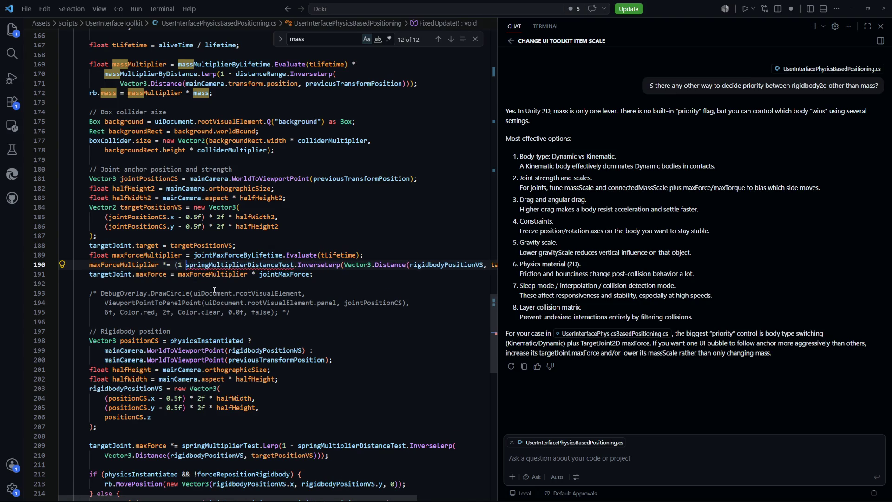
{"action": "key", "text": "Return"}
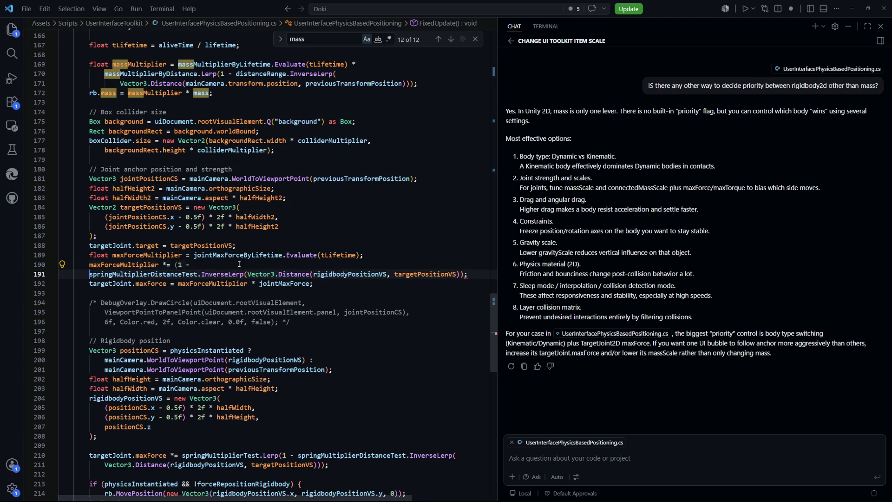
{"action": "type", "text": ")"}
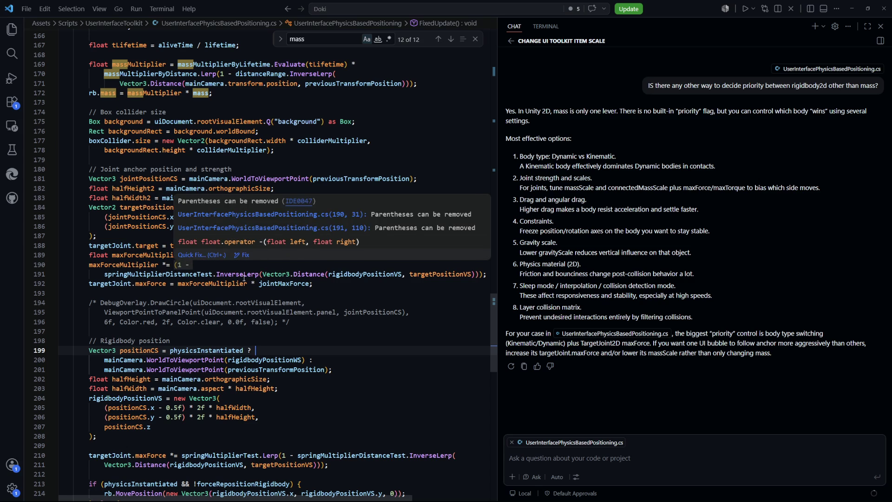
{"action": "left_click", "coordinate": [474, 291]}
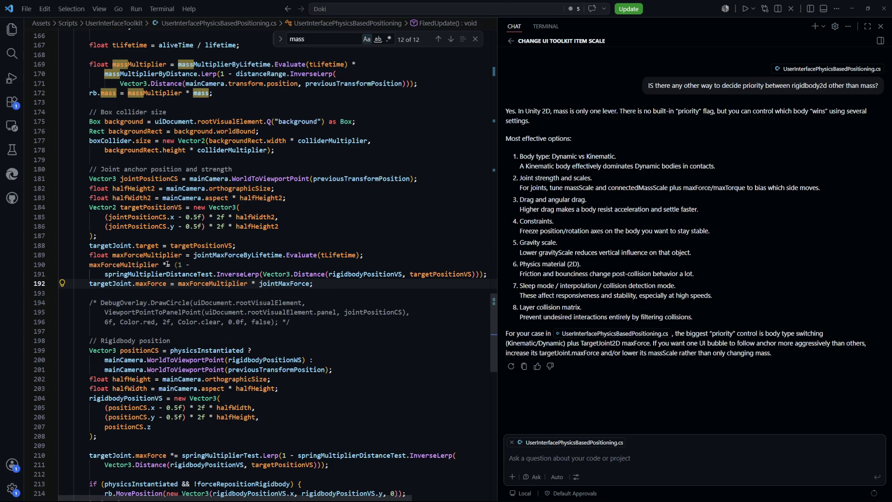
{"action": "key", "text": "alt+Tab"}
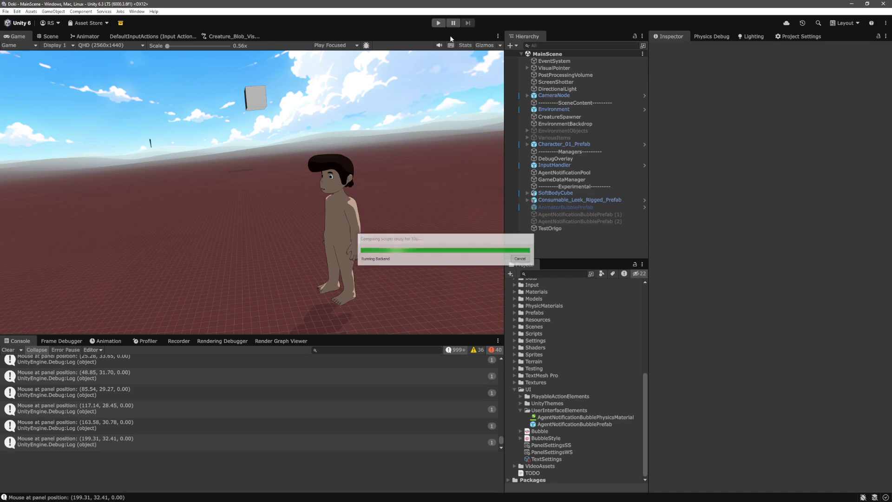
Enter Play mode and multi-select every AgentNotificationBubblePrefab(Clone) to view their positioning settings.
{"action": "left_click", "coordinate": [439, 25]}
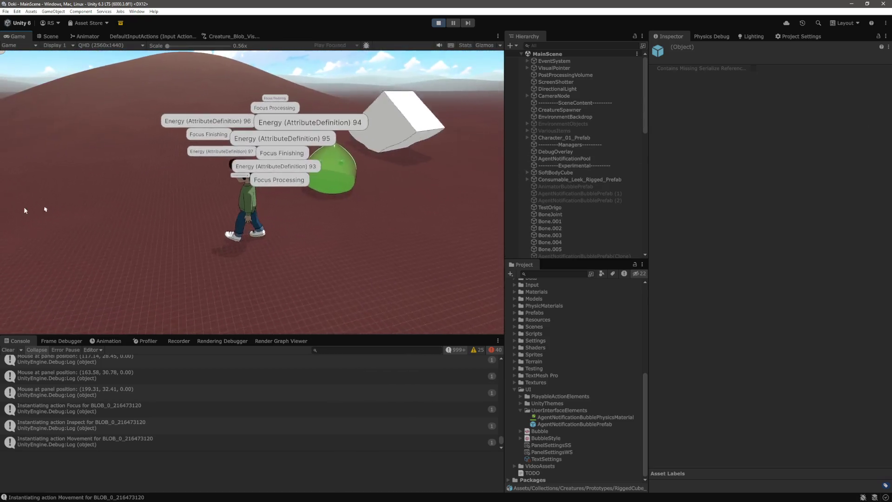
{"action": "scroll", "coordinate": [582, 184], "scroll_direction": "down", "scroll_amount": 7}
{"action": "left_click", "coordinate": [604, 80]}
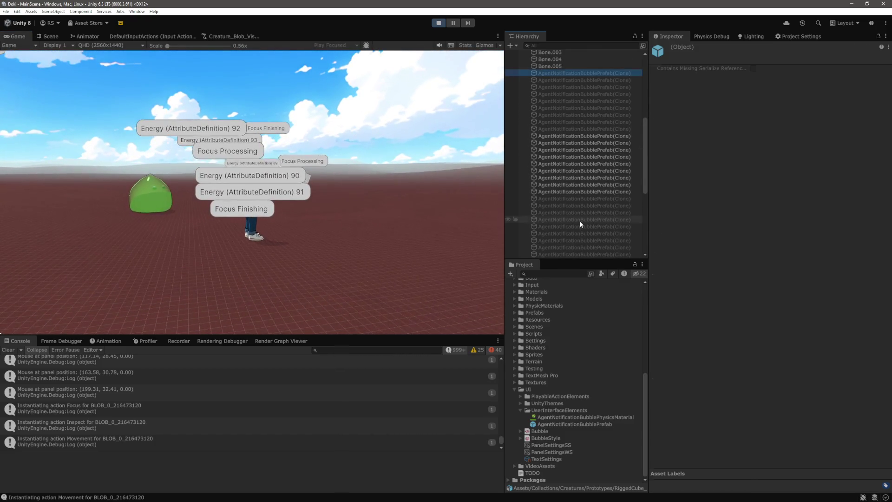
{"action": "scroll", "coordinate": [611, 178], "scroll_direction": "down", "scroll_amount": 5}
{"action": "left_click", "coordinate": [609, 172], "text": "shift"}
{"action": "scroll", "coordinate": [726, 304], "scroll_direction": "down", "scroll_amount": 12}
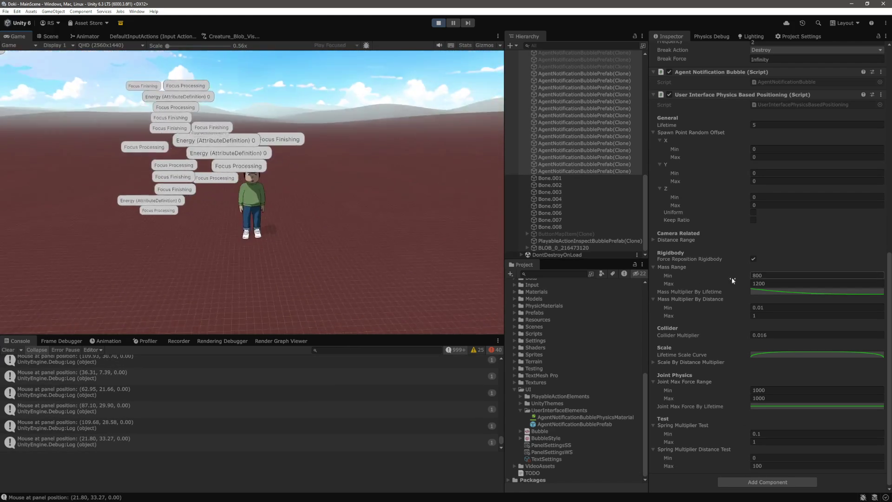
{"action": "scroll", "coordinate": [695, 276], "scroll_direction": "up", "scroll_amount": 10}
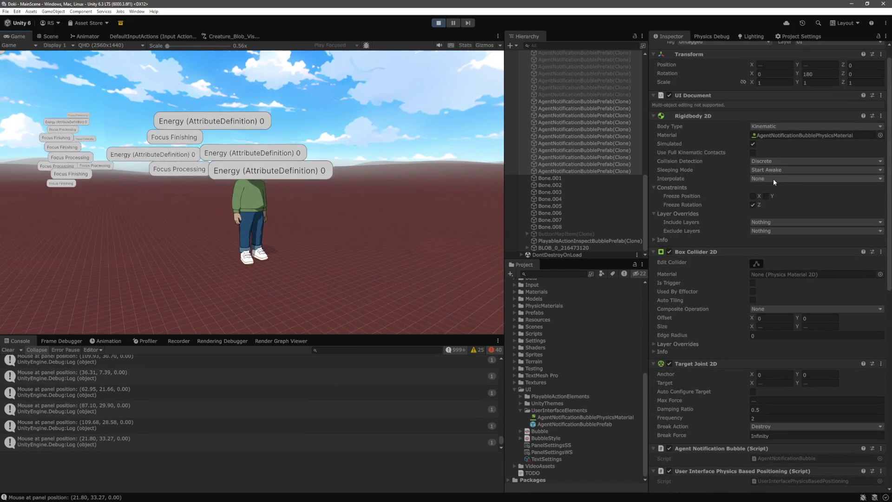
{"action": "left_click", "coordinate": [774, 179]}
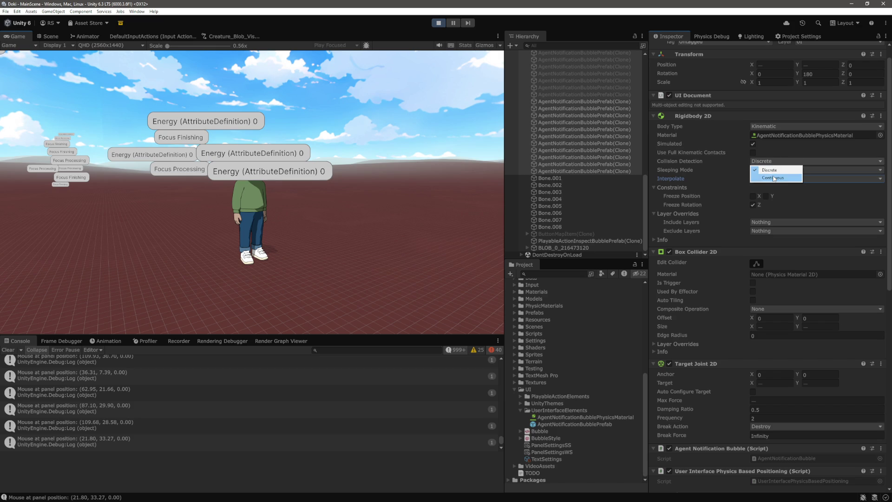
{"action": "left_click", "coordinate": [822, 190]}
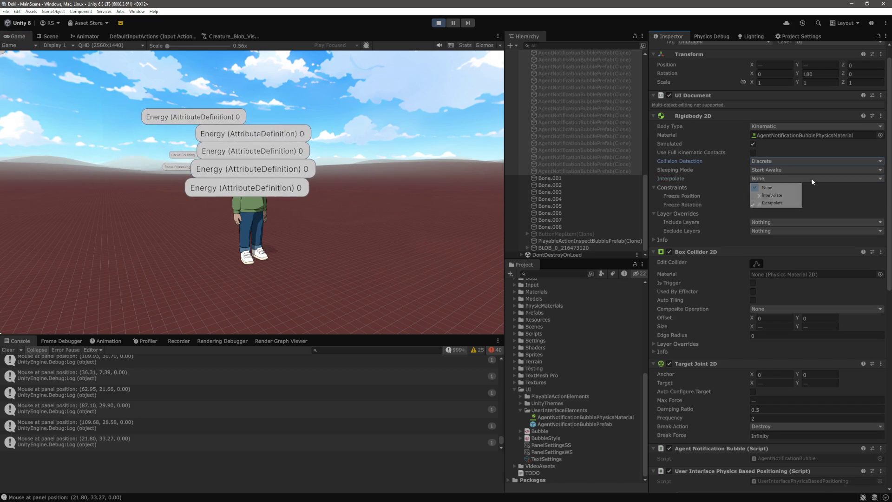
{"action": "left_click", "coordinate": [793, 196]}
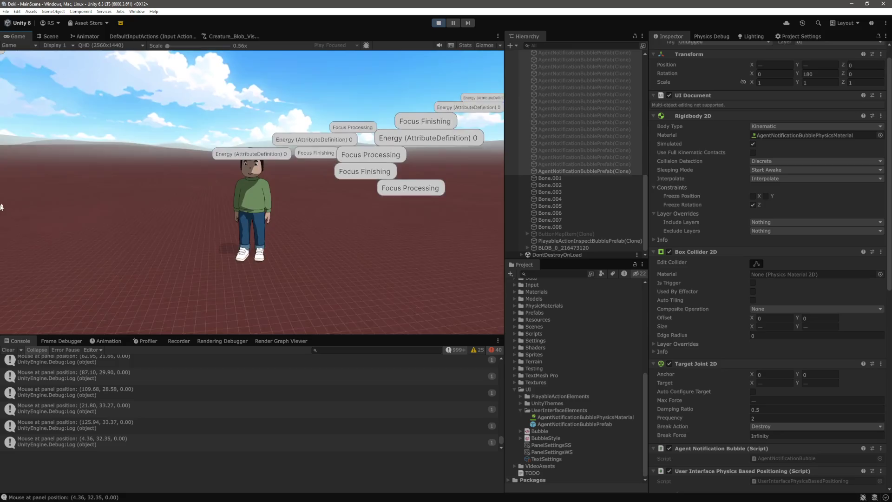
{"action": "left_click", "coordinate": [793, 180]}
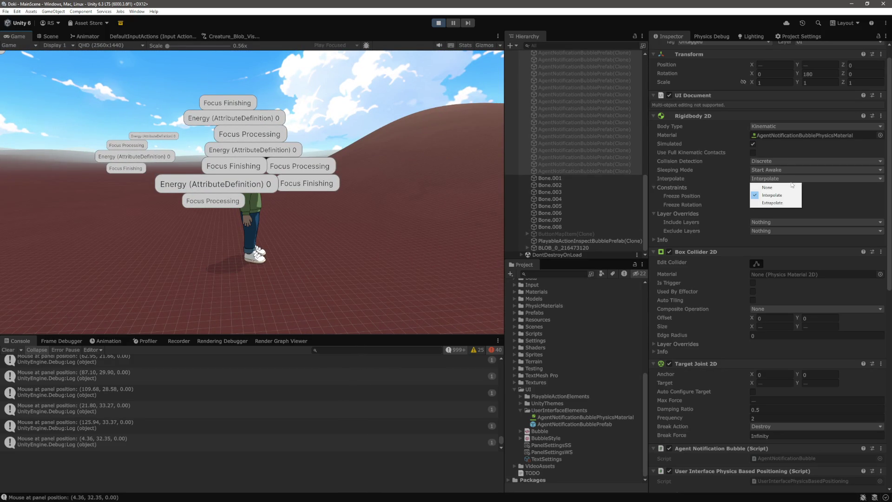
{"action": "left_click", "coordinate": [785, 158]}
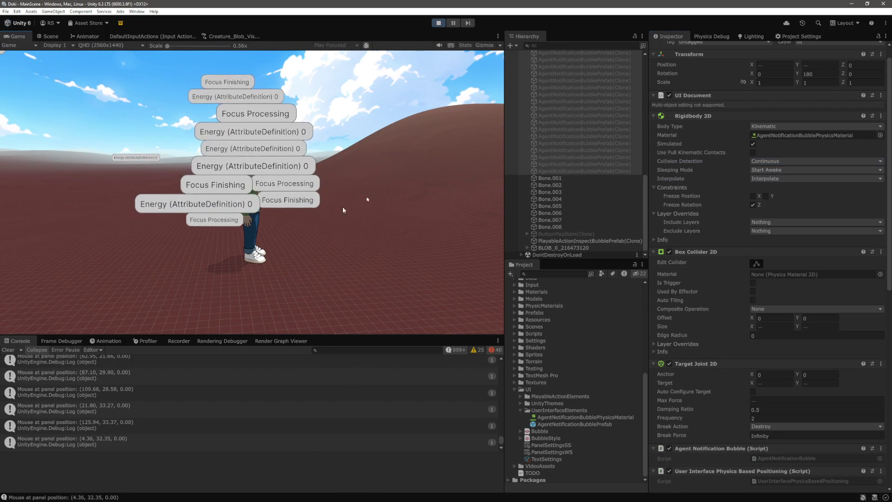
{"action": "left_click", "coordinate": [380, 191]}
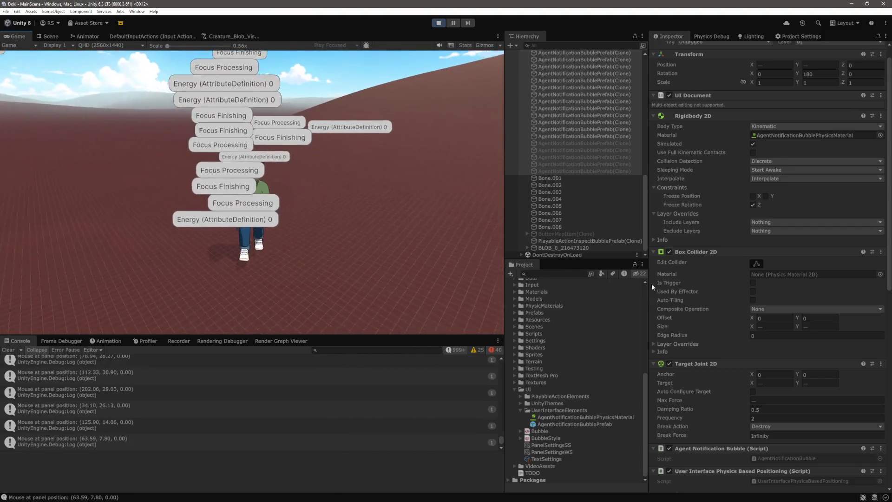
{"action": "scroll", "coordinate": [813, 309], "scroll_direction": "down", "scroll_amount": 4}
{"action": "scroll", "coordinate": [810, 306], "scroll_direction": "down", "scroll_amount": 8}
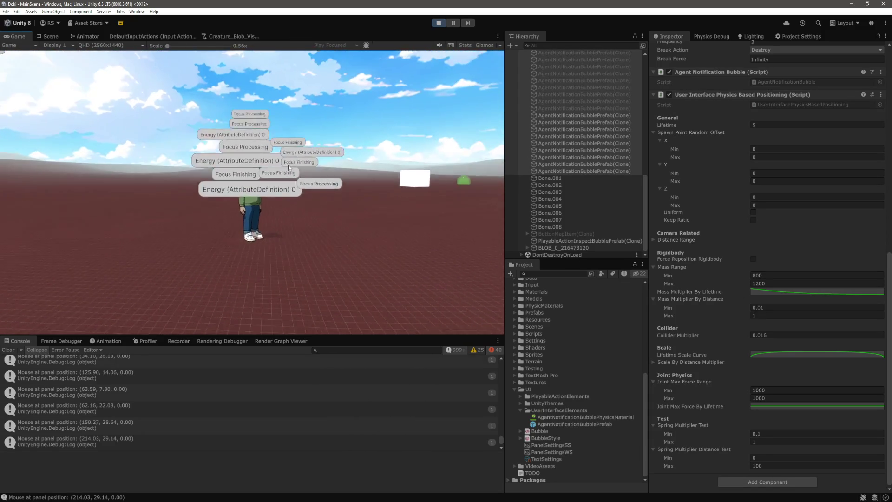
{"action": "left_click_drag", "start_coordinate": [289, 167], "coordinate": [344, 246]}
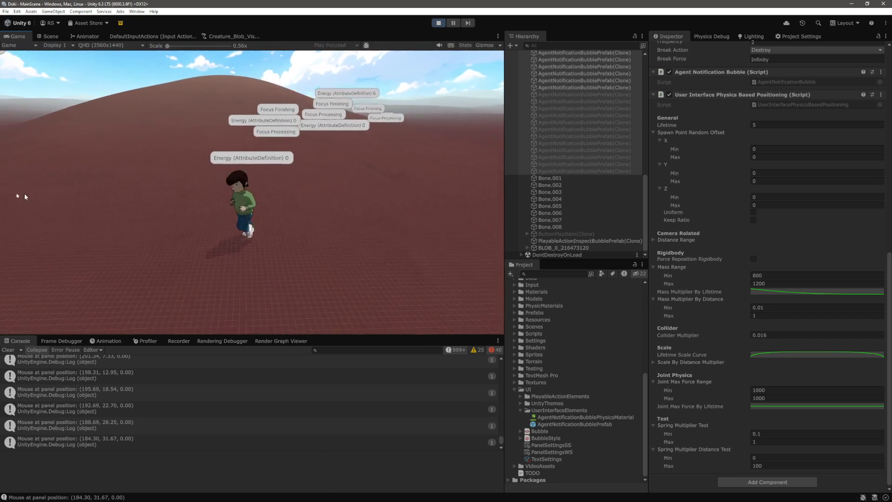
{"action": "mouse_move", "coordinate": [242, 200]}
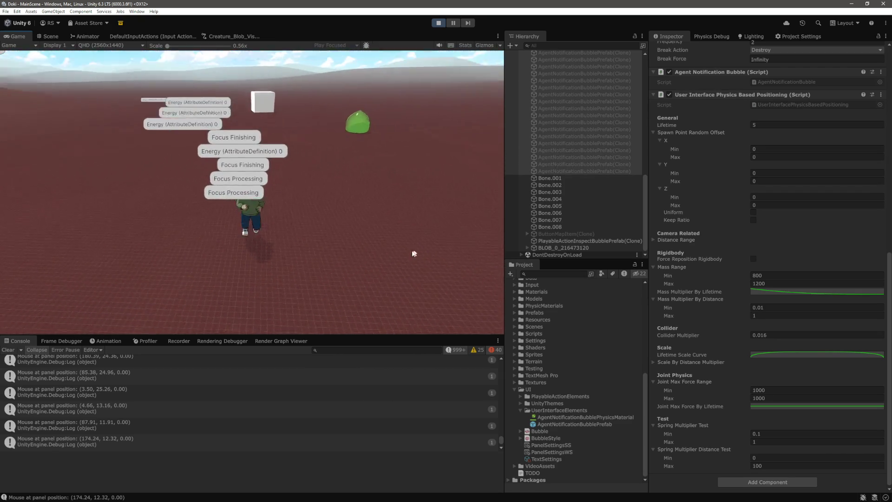
{"action": "scroll", "coordinate": [859, 294], "scroll_direction": "up", "scroll_amount": 10}
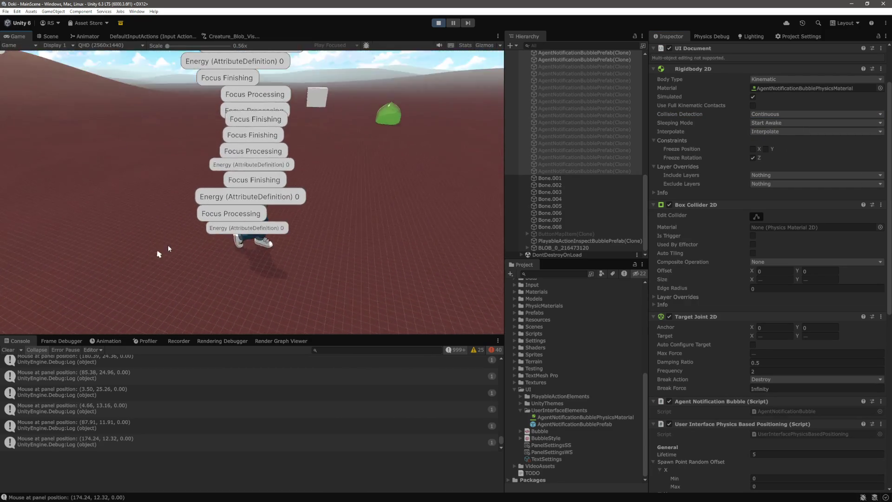
{"action": "left_click", "coordinate": [807, 114]}
Set the bubbles' Rigidbody 2D Collision Detection to Discrete and Interpolate to None.
{"action": "left_click", "coordinate": [769, 121]}
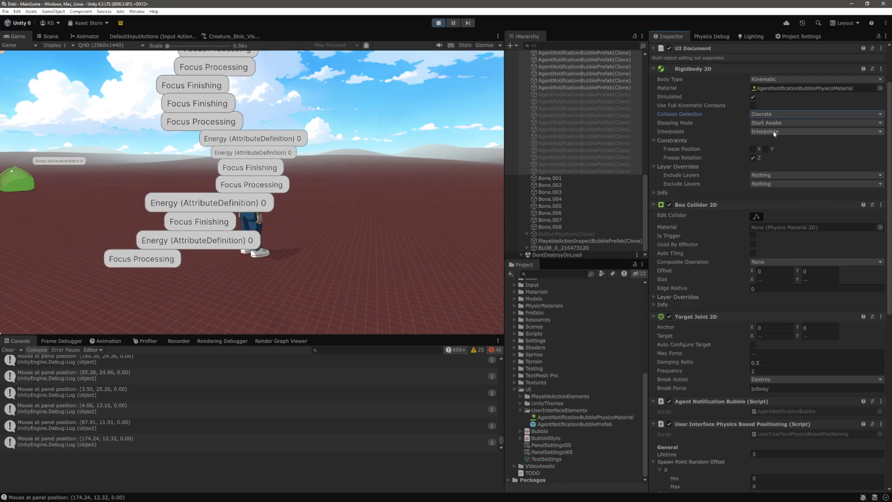
{"action": "left_click", "coordinate": [774, 131]}
{"action": "left_click", "coordinate": [768, 140]}
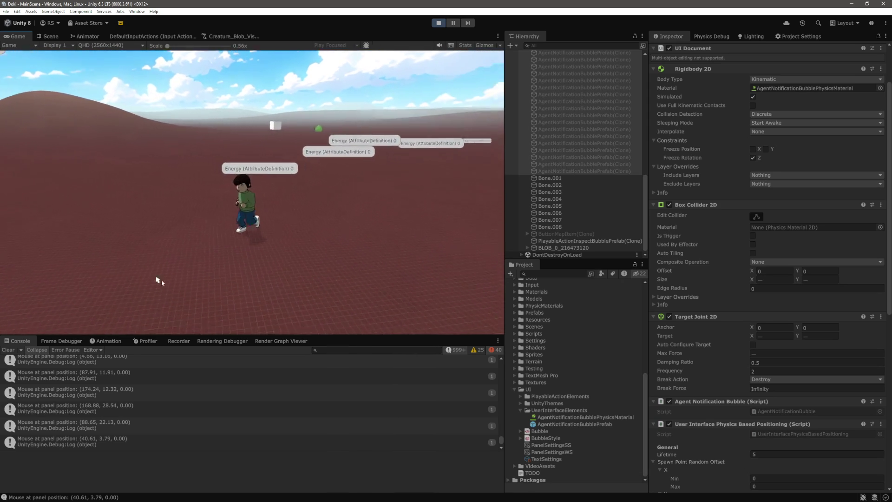
{"action": "scroll", "coordinate": [738, 345], "scroll_direction": "down", "scroll_amount": 10}
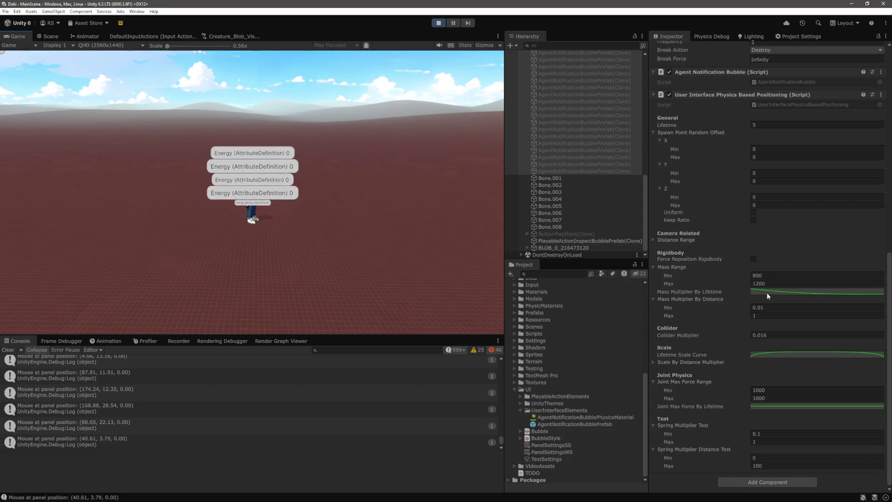
{"action": "left_click", "coordinate": [790, 406]}
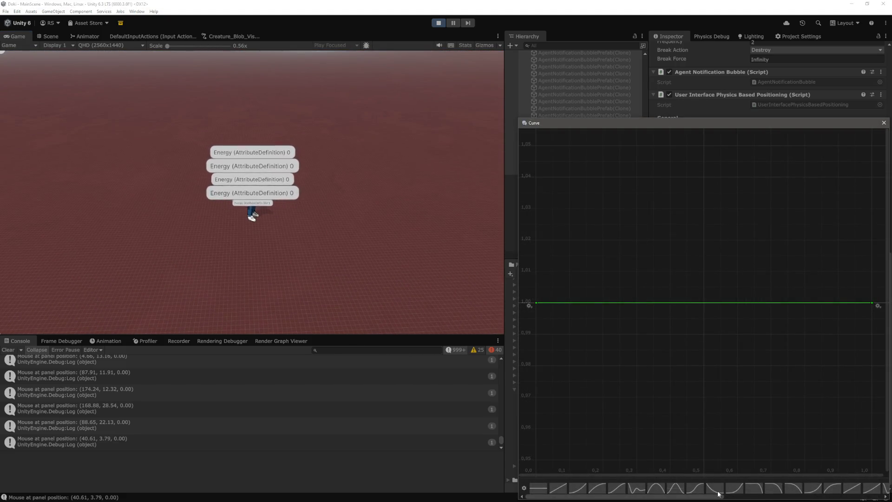
Reselect all bubble clones and apply a falloff preset to their Joint Max Force By Lifetime curve.
{"action": "left_click", "coordinate": [884, 123]}
{"action": "left_click", "coordinate": [606, 172]}
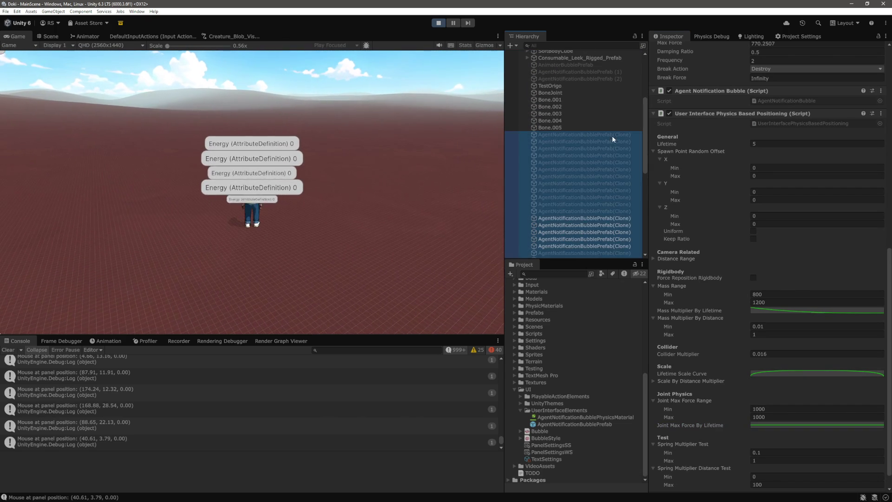
{"action": "left_click", "coordinate": [609, 142], "text": "shift"}
{"action": "left_click", "coordinate": [780, 406]}
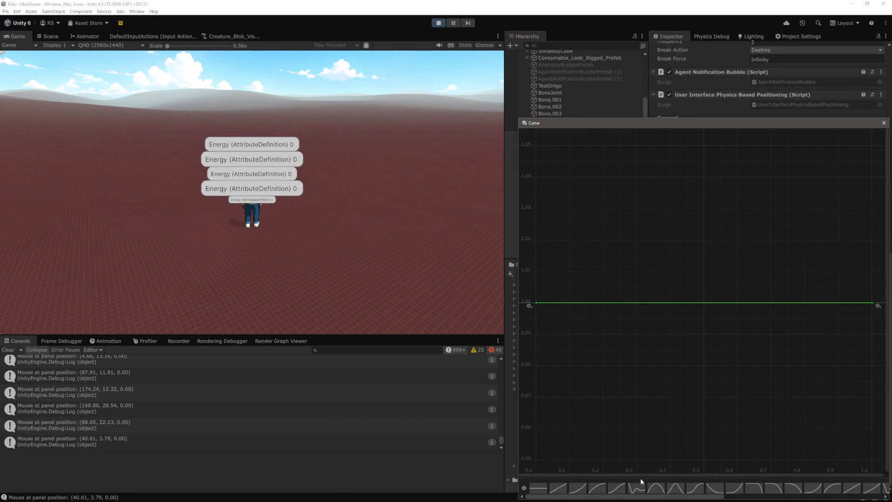
{"action": "left_click", "coordinate": [884, 123]}
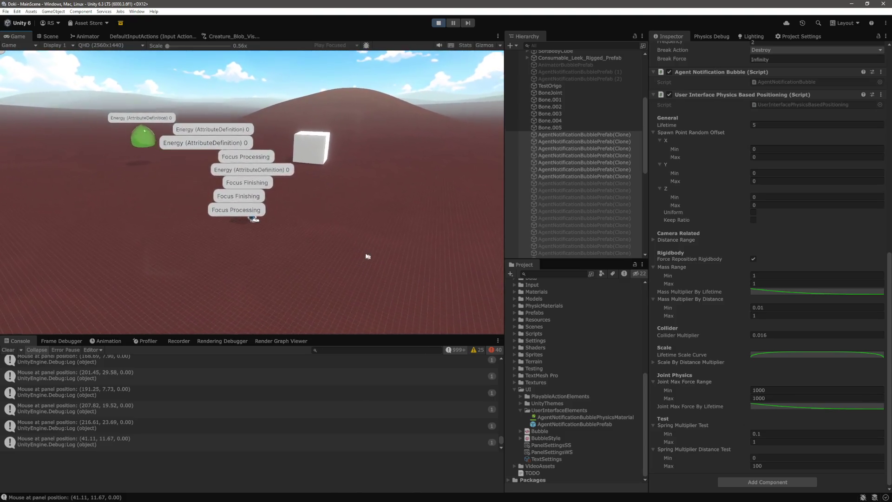
Set the curve's last key to 0.2 and flatten its tail with a weighted tangent.
{"action": "left_click", "coordinate": [787, 407]}
{"action": "right_click", "coordinate": [873, 460]}
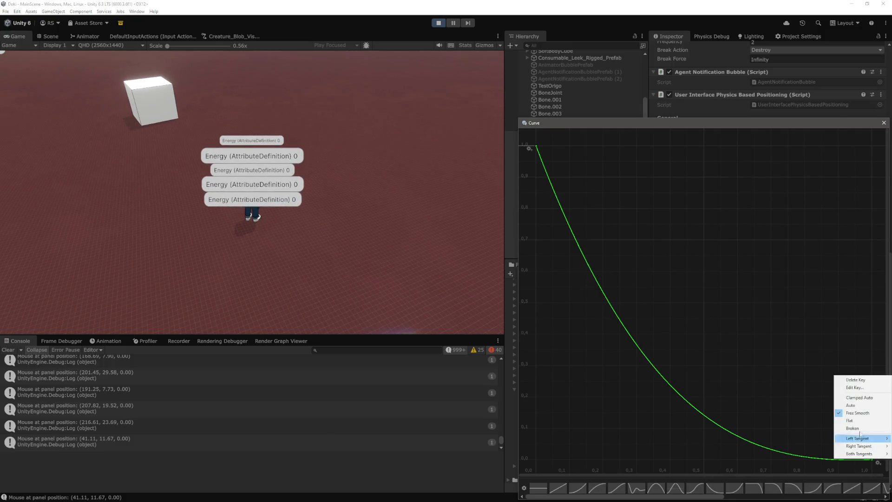
{"action": "left_click", "coordinate": [873, 389]}
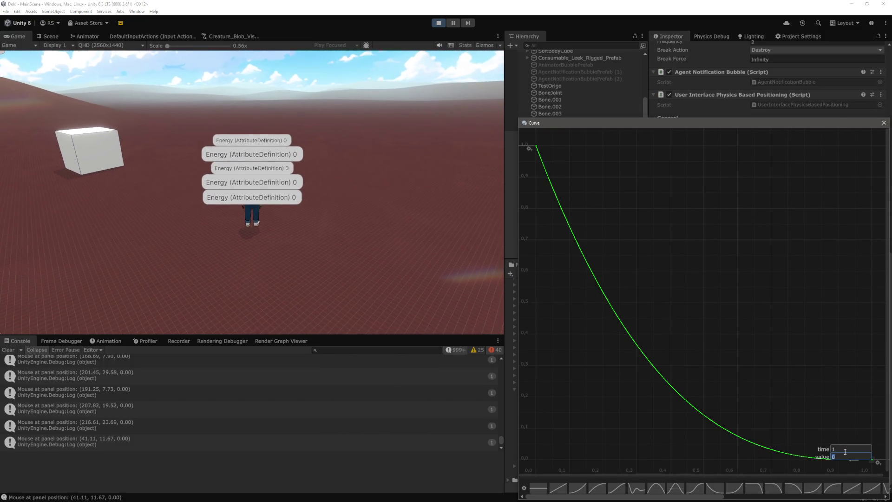
{"action": "type", "text": "0.2"}
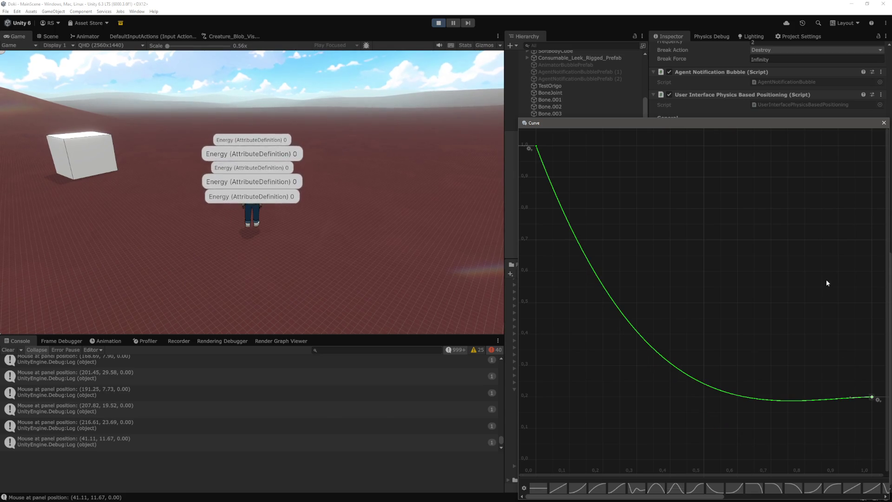
{"action": "right_click", "coordinate": [872, 398]}
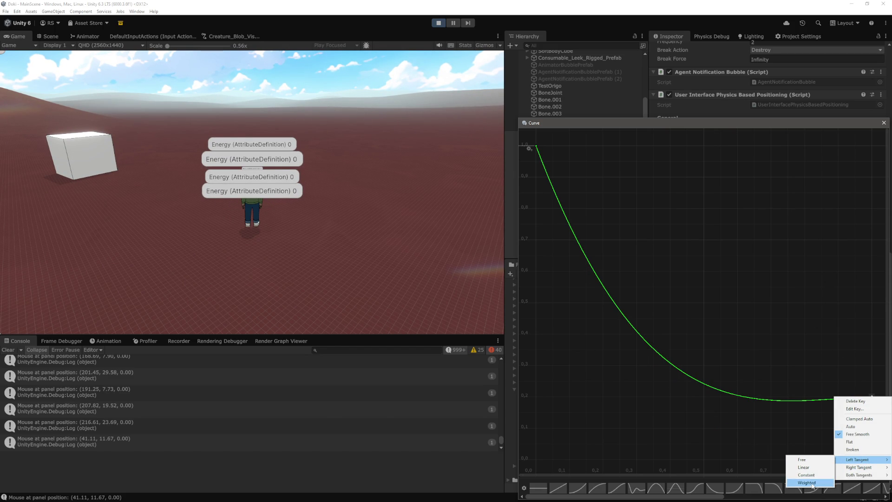
{"action": "mouse_move", "coordinate": [759, 400]}
{"action": "left_mouse_down"}
{"action": "mouse_move", "coordinate": [759, 383]}
{"action": "mouse_move", "coordinate": [757, 398]}
{"action": "left_mouse_up"}
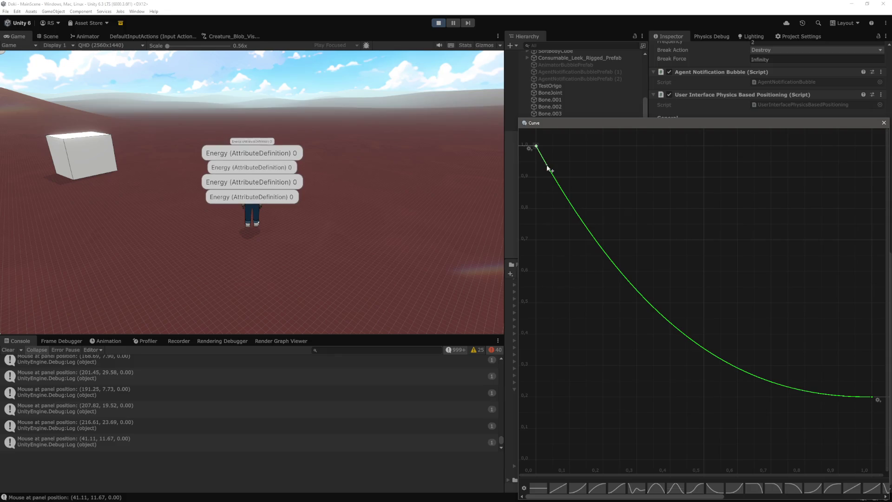
{"action": "left_click", "coordinate": [883, 123]}
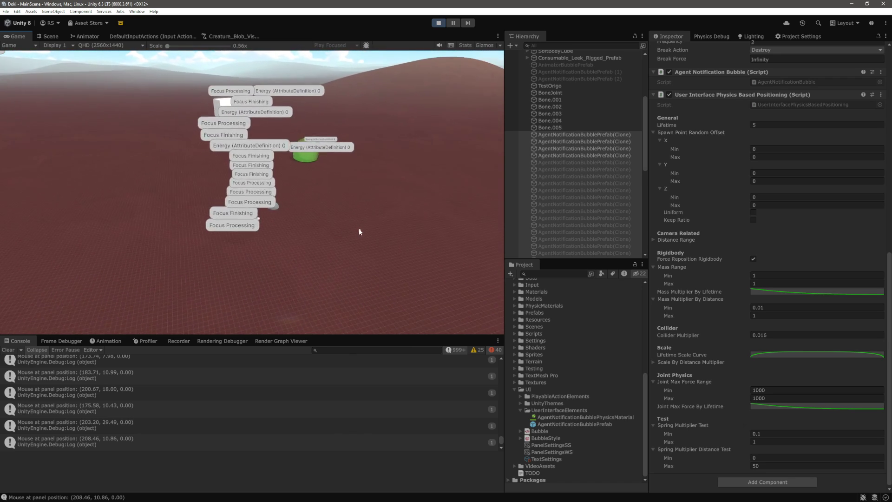
Set the bubble prefab's Spring Multiplier Distance Test maximum to 50.
{"action": "left_click", "coordinate": [795, 407]}
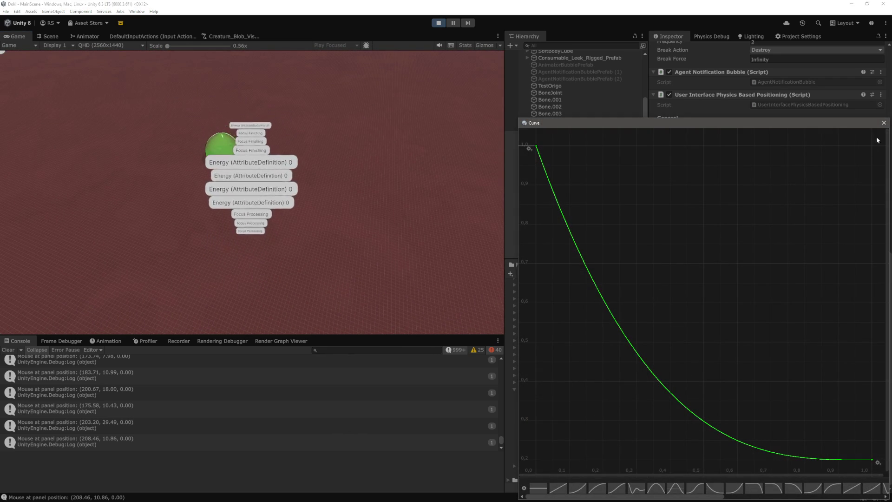
{"action": "key", "text": "Escape"}
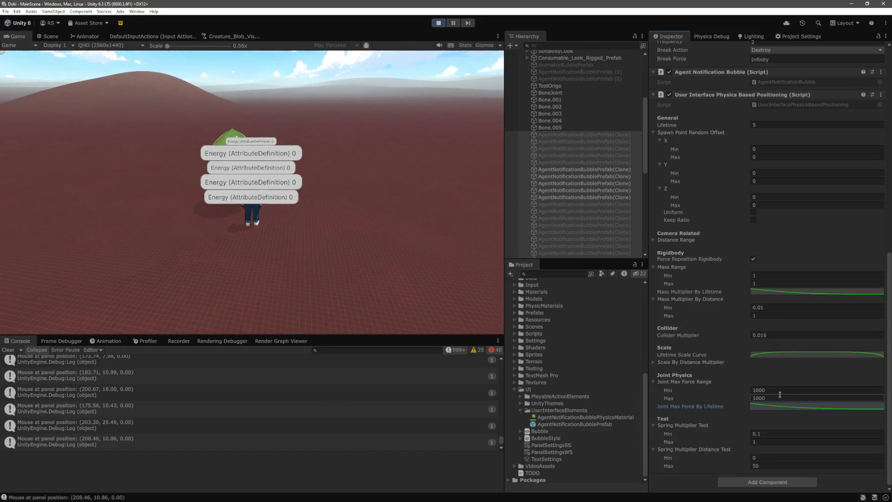
{"action": "left_click", "coordinate": [592, 424]}
{"action": "scroll", "coordinate": [772, 428], "scroll_direction": "down", "scroll_amount": 5}
{"action": "left_click", "coordinate": [772, 433]}
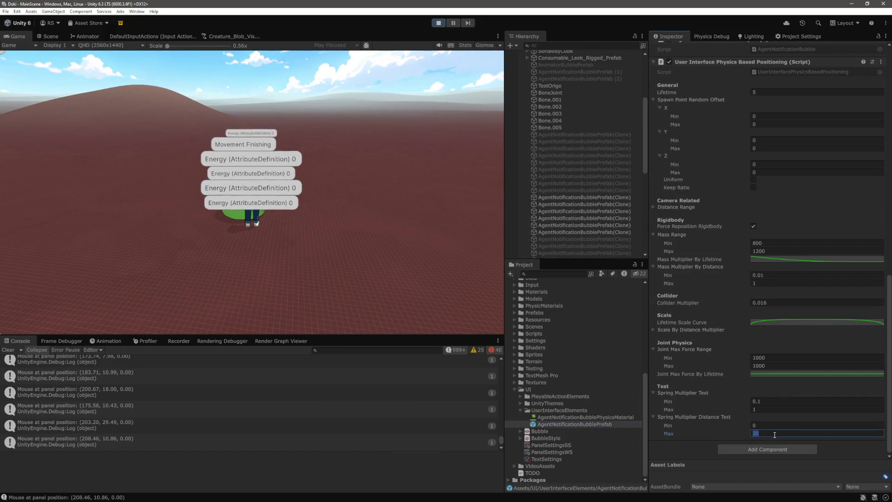
{"action": "type", "text": "50"}
{"action": "key", "text": "Return"}
Change the prefab's Mass Range maximum from 1200 to 1, giving a 1–1 range.
{"action": "left_click", "coordinate": [609, 218]}
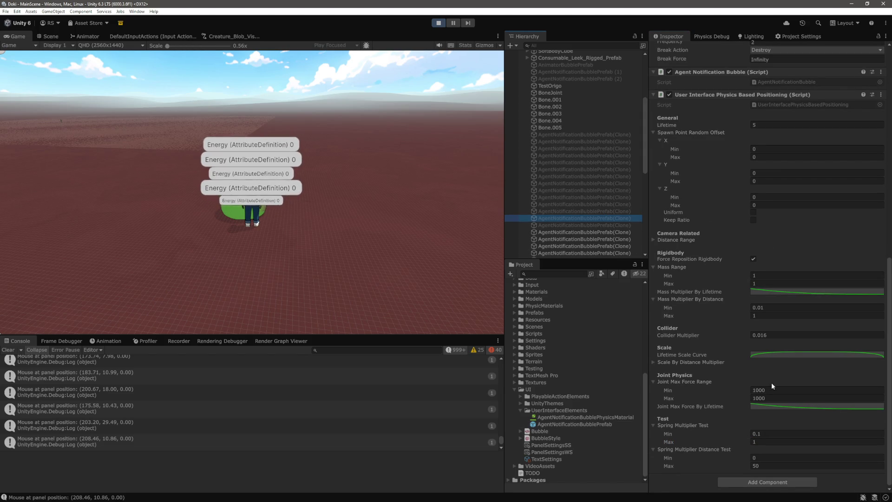
{"action": "left_click", "coordinate": [609, 425]}
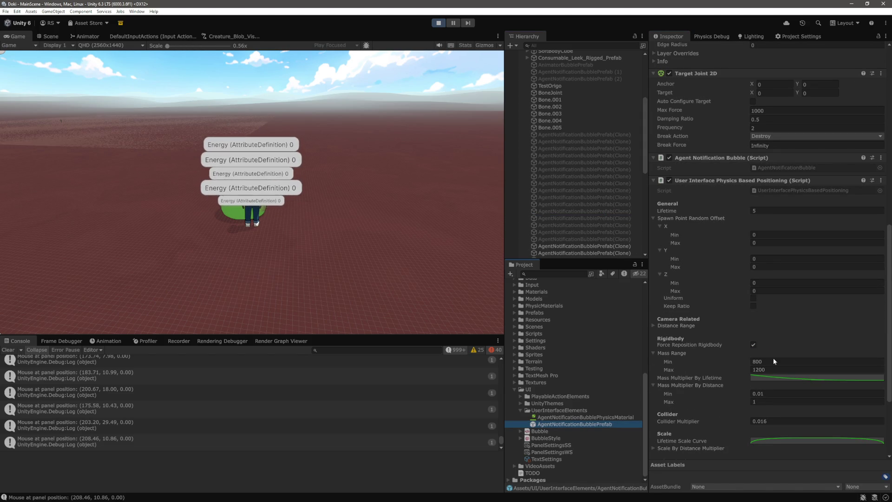
{"action": "left_click", "coordinate": [775, 361]}
{"action": "left_click", "coordinate": [776, 367]}
{"action": "type", "text": "1"}
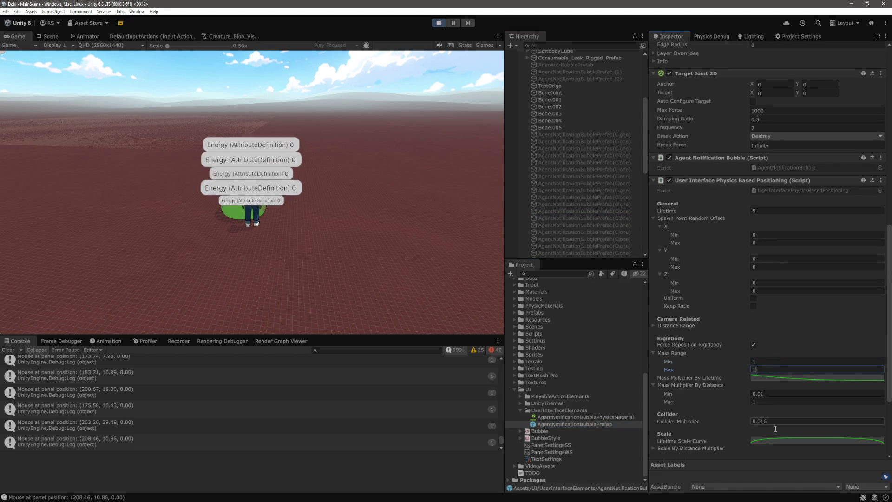
{"action": "scroll", "coordinate": [691, 449], "scroll_direction": "down", "scroll_amount": 5}
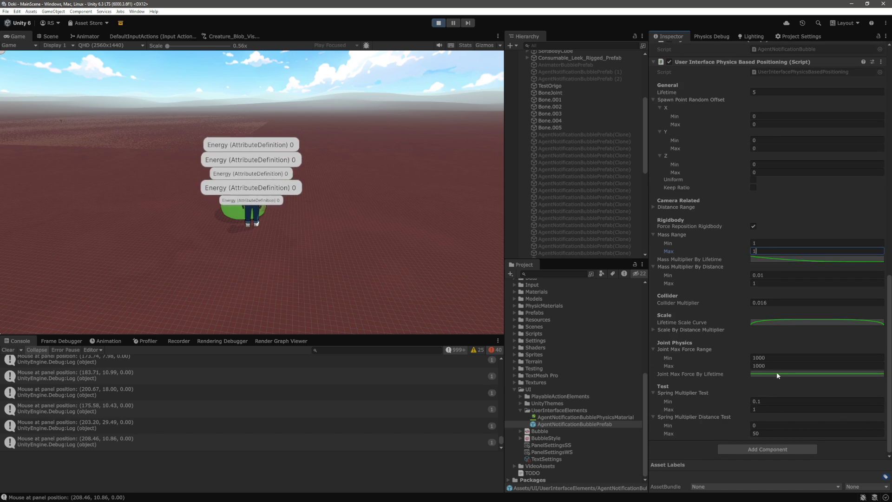
Apply a descending preset to the Joint Max Force By Lifetime curve and set its last key to 0.2.
{"action": "left_click", "coordinate": [778, 377]}
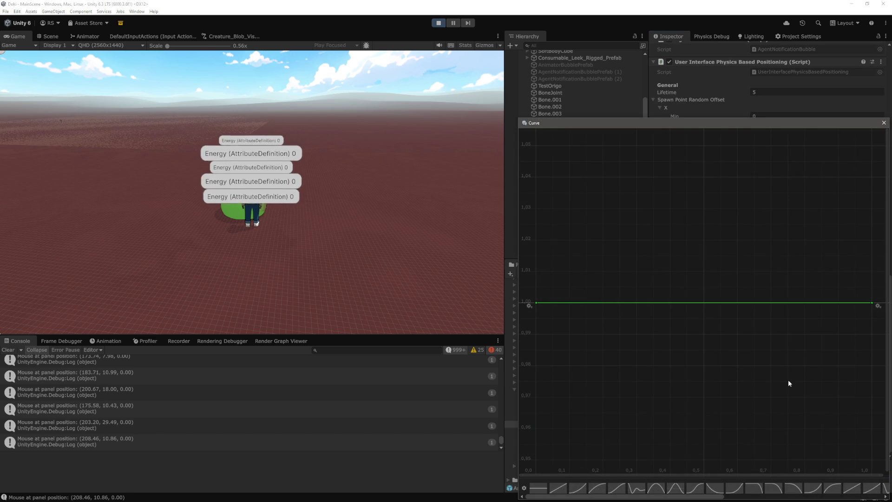
{"action": "left_click", "coordinate": [712, 491]}
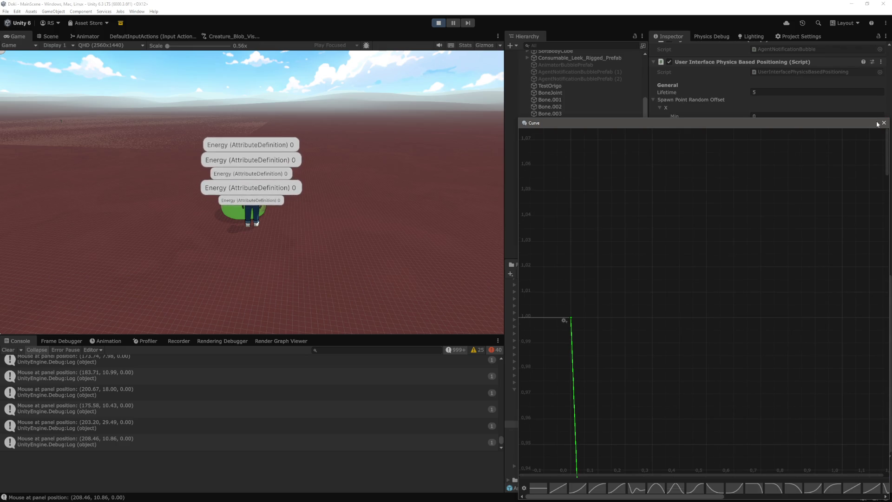
{"action": "left_click", "coordinate": [884, 122]}
{"action": "left_click", "coordinate": [807, 372]}
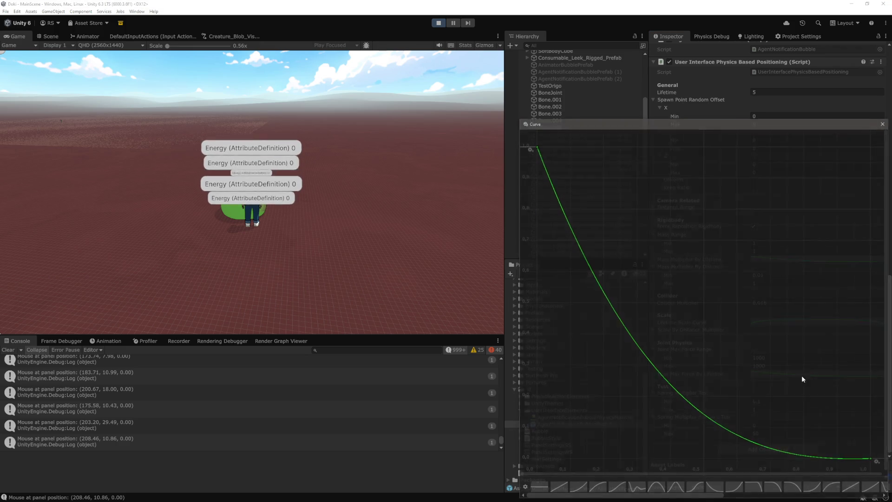
{"action": "right_click", "coordinate": [872, 460]}
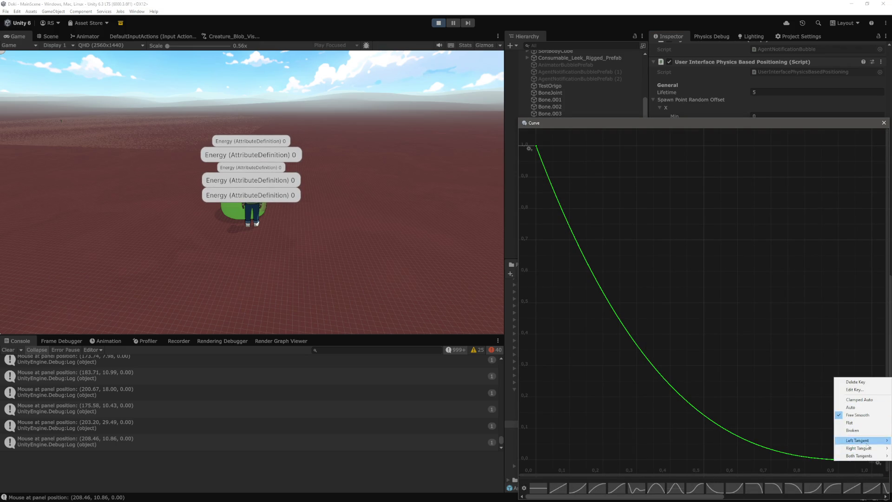
{"action": "left_click", "coordinate": [855, 389]}
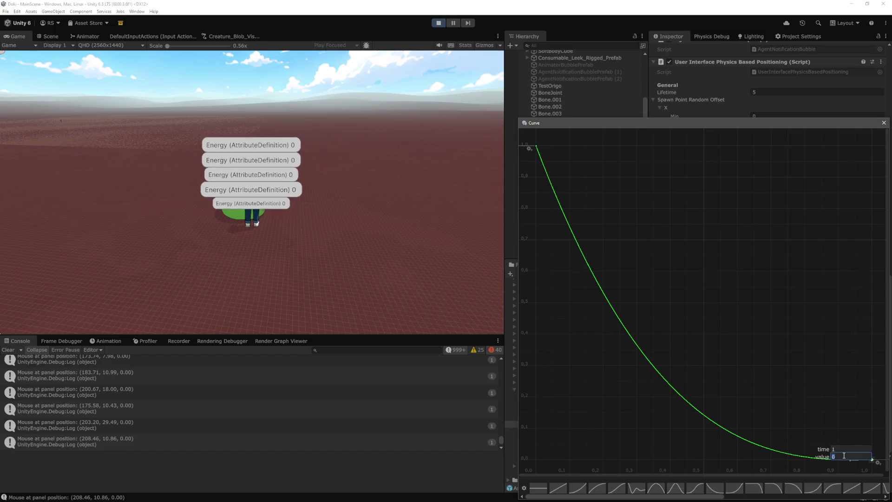
{"action": "type", "text": "0.2"}
{"action": "key", "text": "Return"}
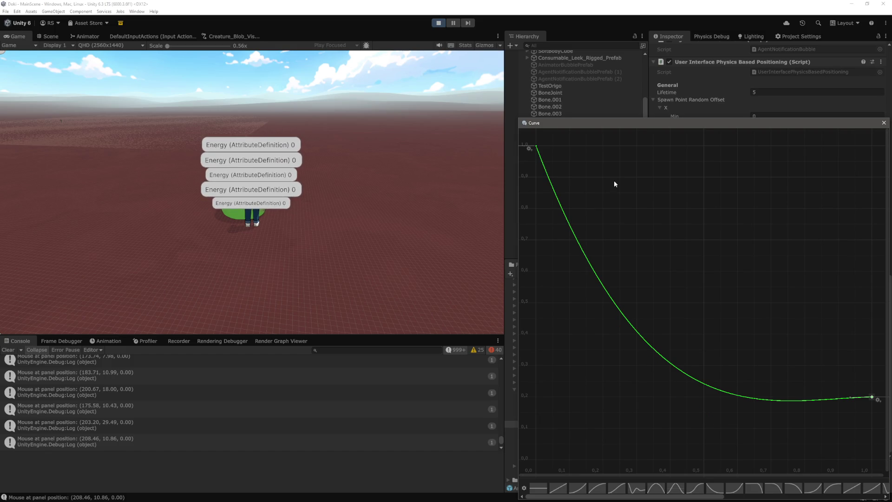
Weight the first key's outgoing tangent into a steep early drop, then exit Play mode.
{"action": "right_click", "coordinate": [537, 147]}
{"action": "mouse_move", "coordinate": [579, 218]}
{"action": "left_click", "coordinate": [616, 243]}
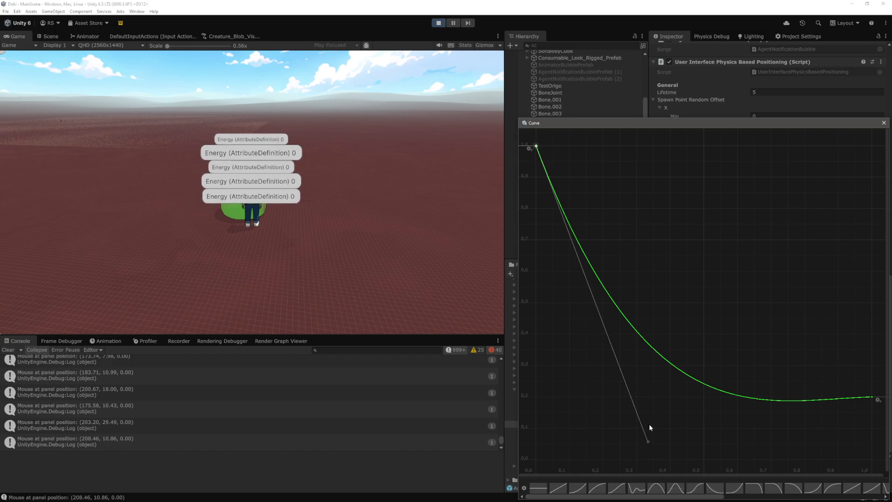
{"action": "mouse_move", "coordinate": [648, 441]}
{"action": "left_mouse_down"}
{"action": "mouse_move", "coordinate": [641, 395]}
{"action": "mouse_move", "coordinate": [537, 399]}
{"action": "left_mouse_up"}
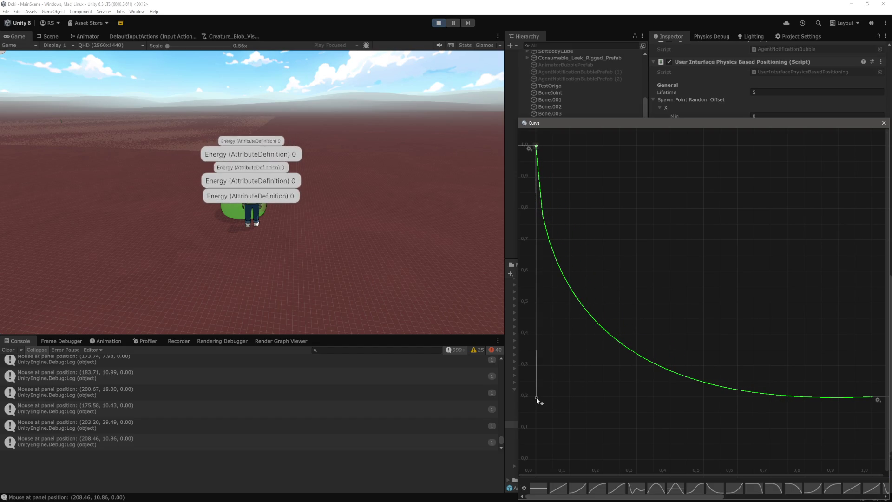
{"action": "left_click", "coordinate": [883, 122]}
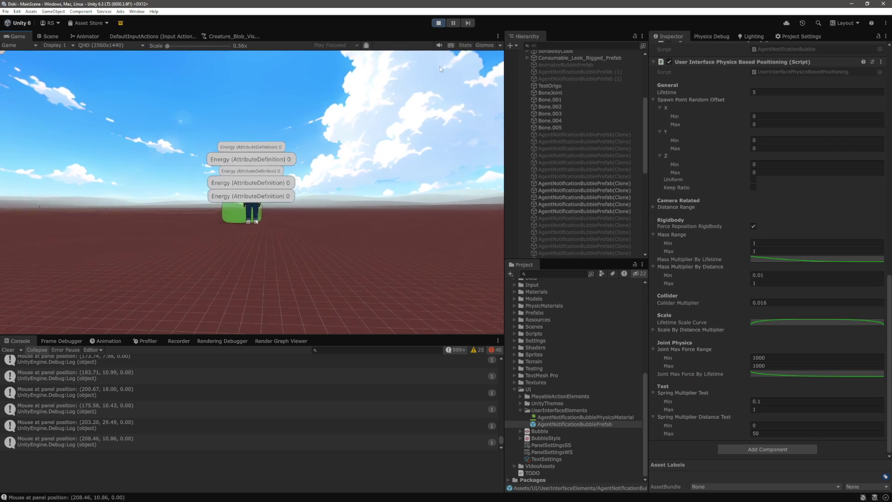
{"action": "left_click", "coordinate": [439, 23]}
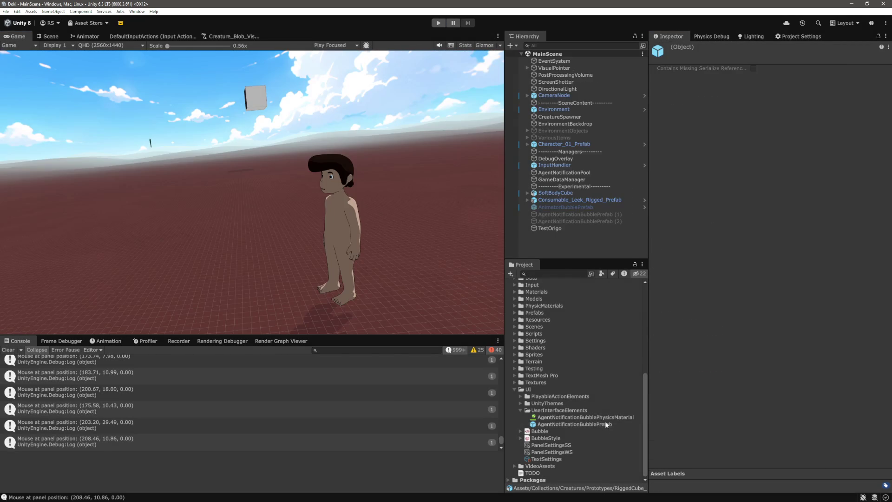
Show the AgentNotificationBubblePrefab asset's settings and clear the Console log.
{"action": "left_click", "coordinate": [607, 424]}
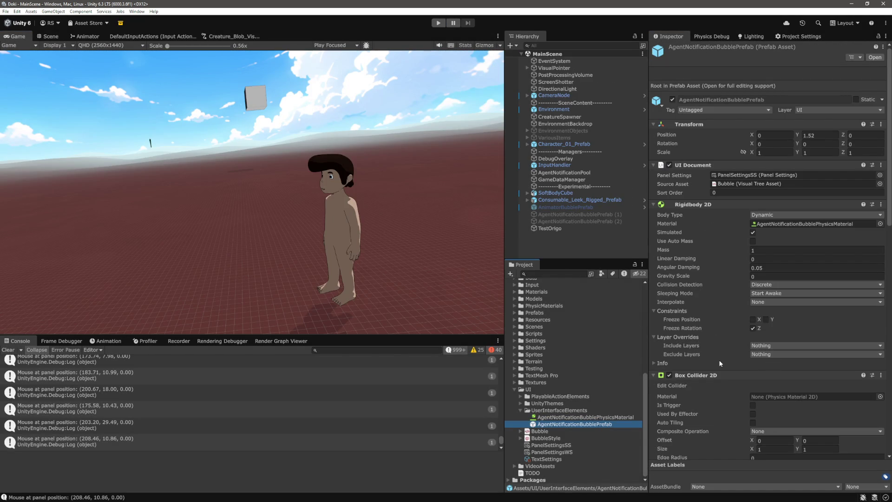
{"action": "scroll", "coordinate": [718, 357], "scroll_direction": "down", "scroll_amount": 15}
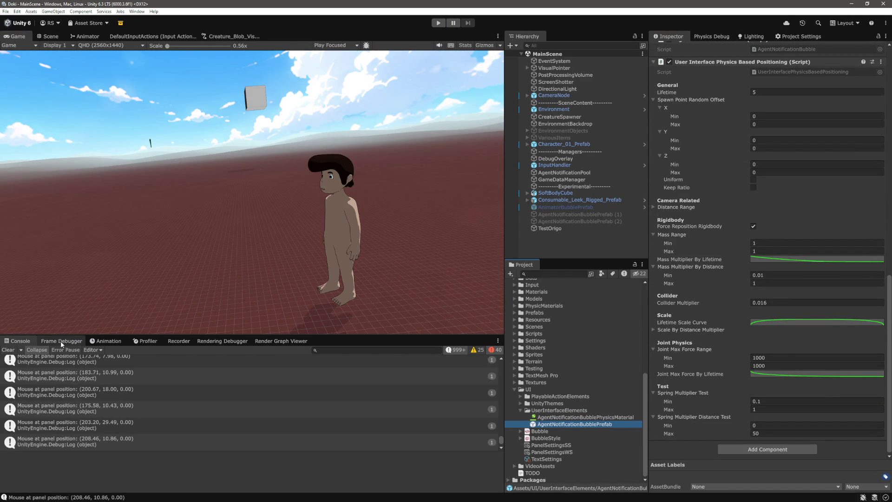
{"action": "left_click", "coordinate": [8, 349]}
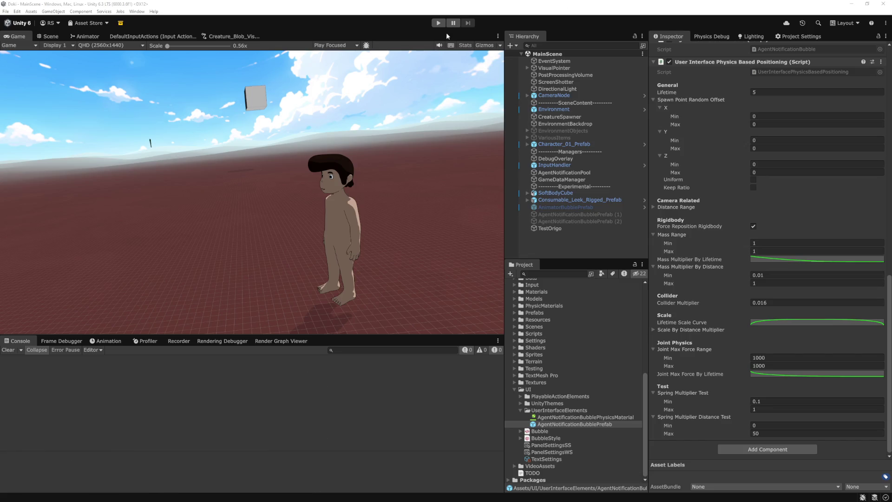
{"action": "key", "text": "Escape"}
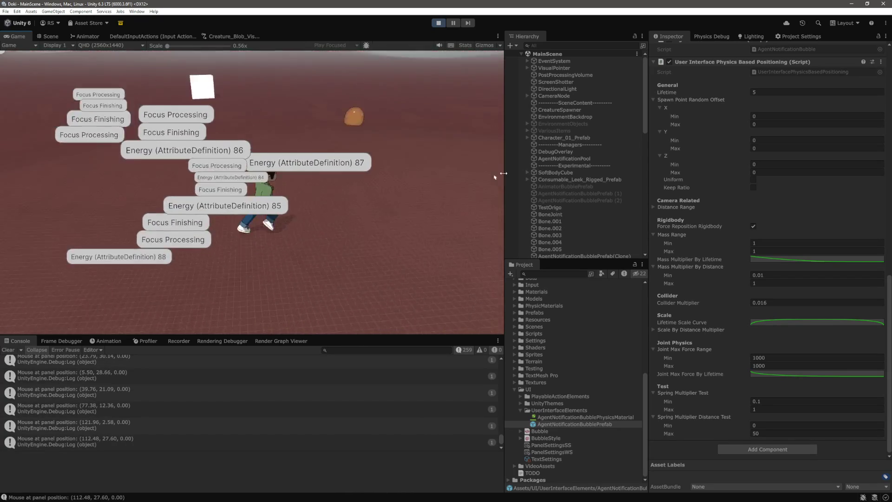
Trigger the character's action in the Game view, then select all spawned bubble clones.
{"action": "left_click", "coordinate": [370, 197]}
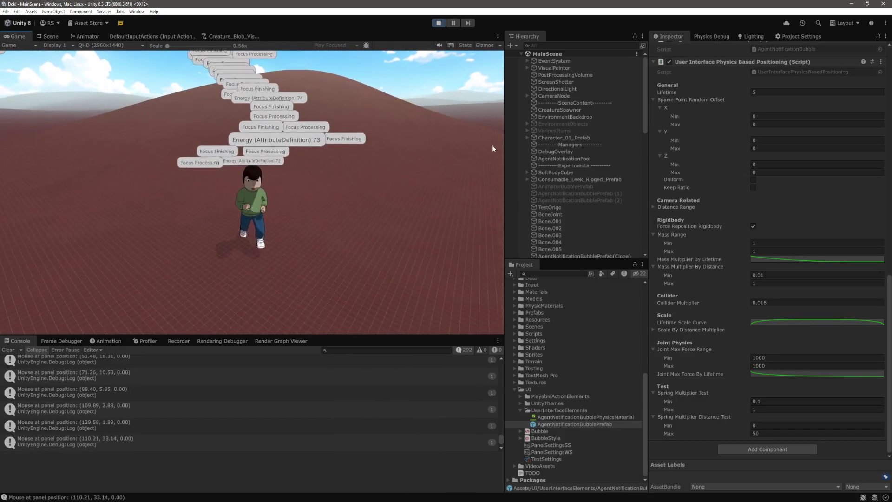
{"action": "scroll", "coordinate": [581, 154], "scroll_direction": "down", "scroll_amount": 10}
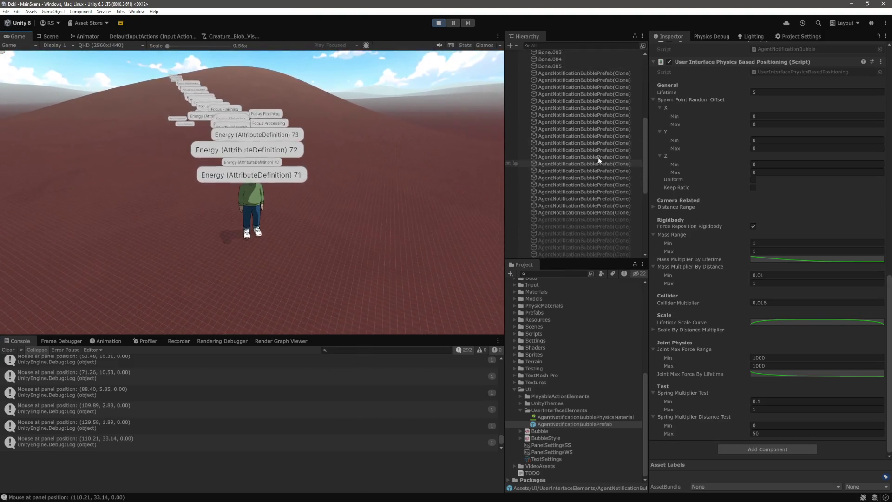
{"action": "scroll", "coordinate": [603, 188], "scroll_direction": "down", "scroll_amount": 5}
{"action": "left_click", "coordinate": [606, 171], "text": "shift"}
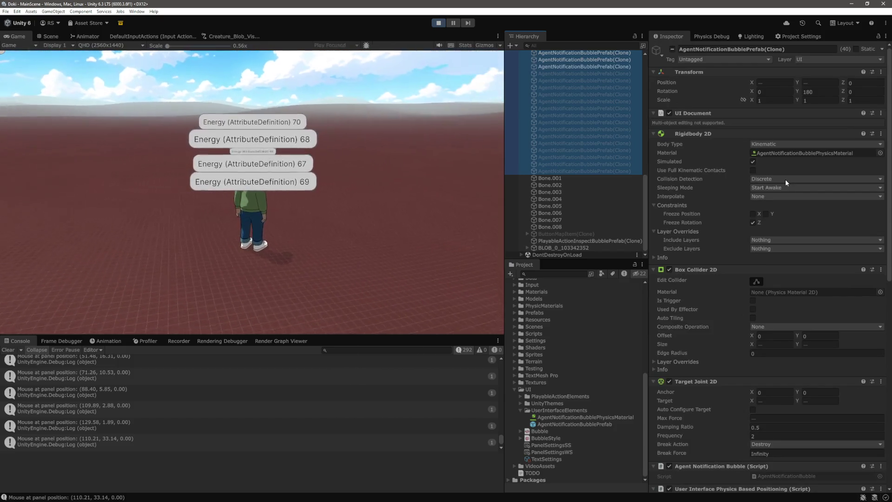
Set the 40 bubble clones' Rigidbody 2D Interpolate to Interpolate, then enter 0 for the spring distance value.
{"action": "left_click", "coordinate": [785, 180]}
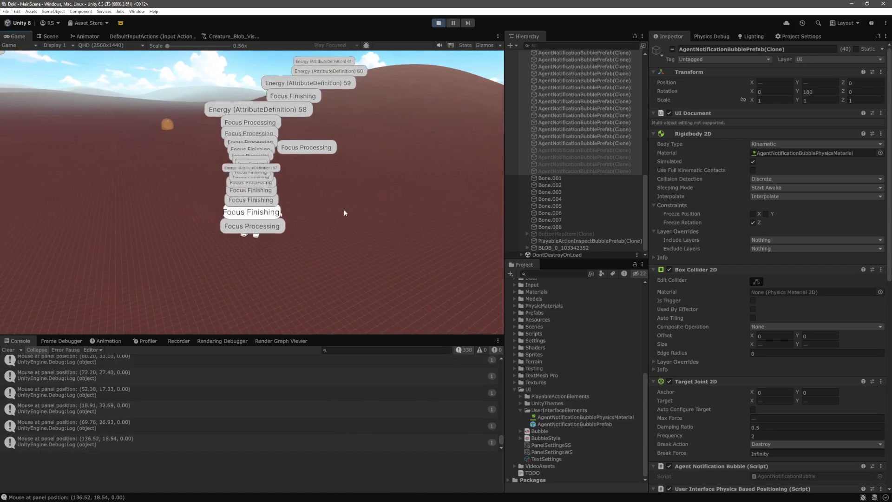
{"action": "scroll", "coordinate": [757, 293], "scroll_direction": "down", "scroll_amount": 7}
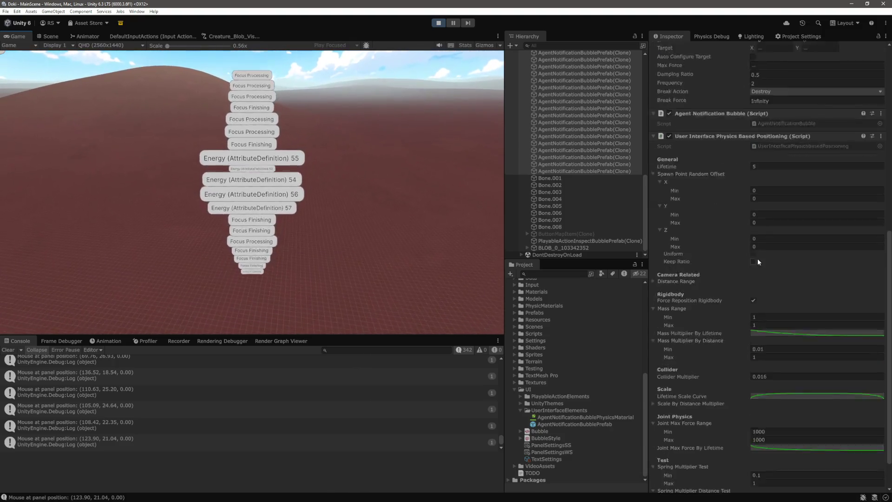
{"action": "scroll", "coordinate": [757, 258], "scroll_direction": "down", "scroll_amount": 2}
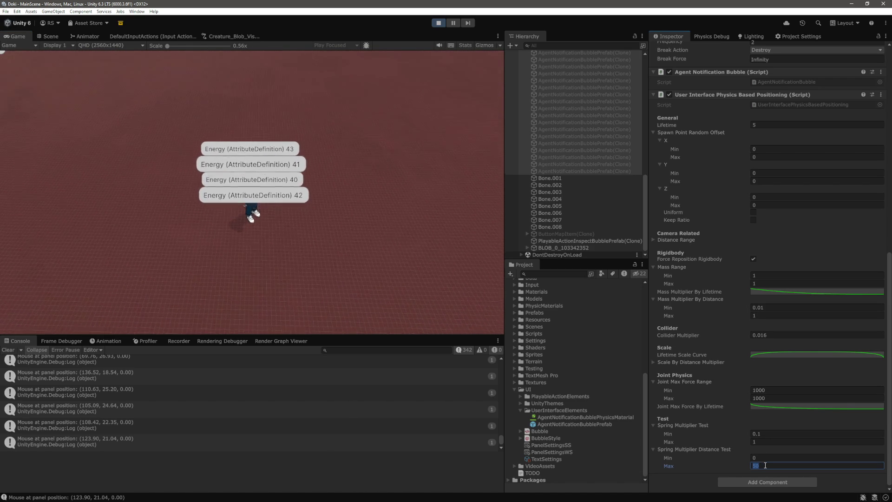
{"action": "type", "text": "0"}
{"action": "key", "text": "Return"}
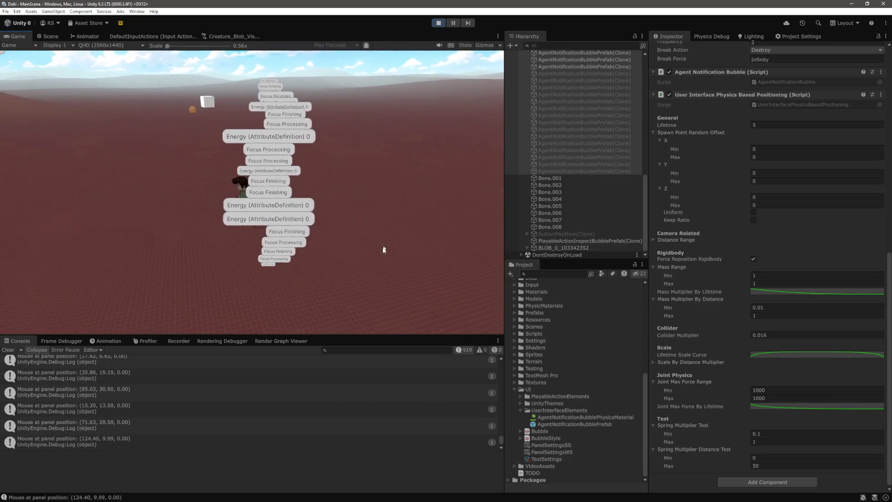
Set the bubbles' Mass Range to 10–10 and open the Mass Multiplier By Lifetime curve.
{"action": "left_click", "coordinate": [782, 275]}
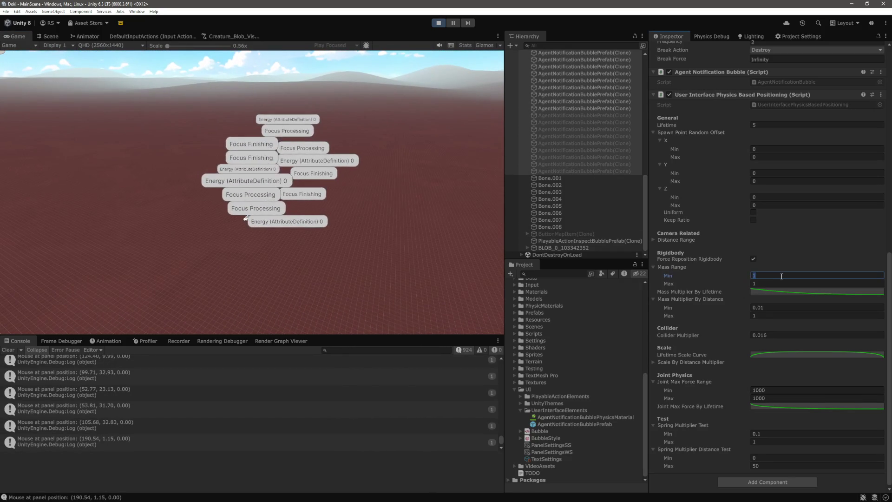
{"action": "type", "text": "0"}
{"action": "key", "text": "Return"}
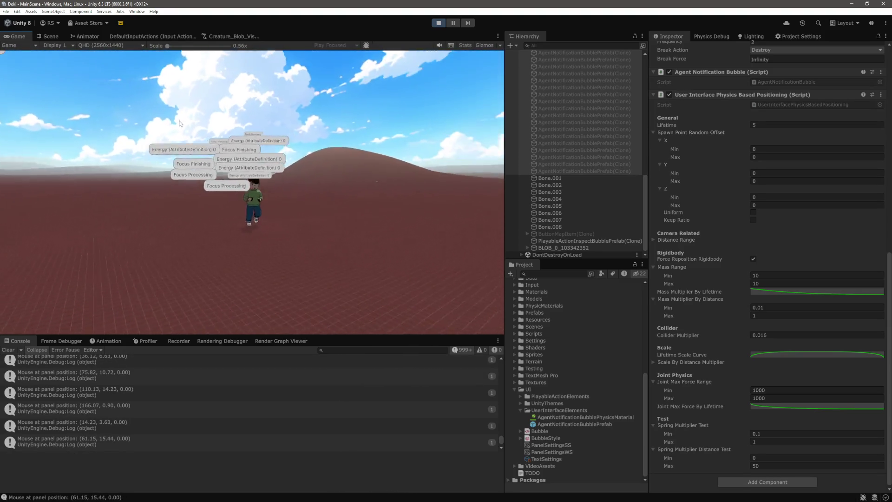
{"action": "mouse_move", "coordinate": [255, 194]}
{"action": "left_click", "coordinate": [798, 292]}
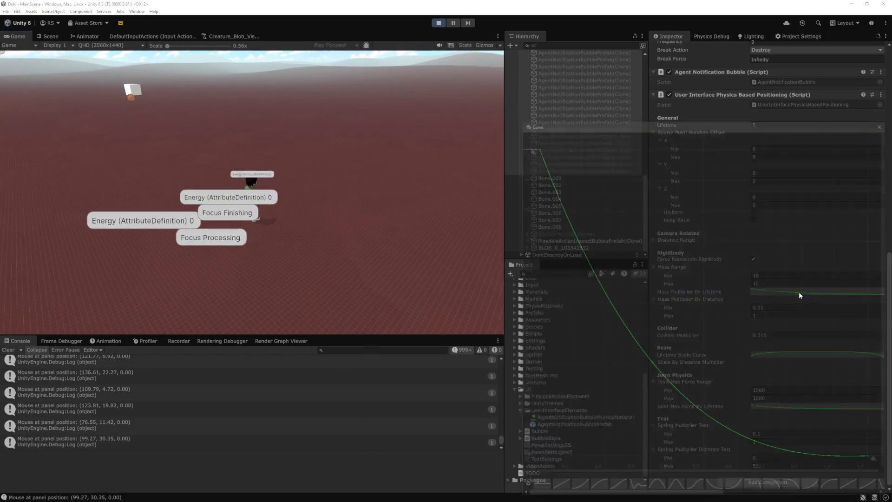
Make the Mass Multiplier By Lifetime curve drop instantly and then stay flat.
{"action": "right_click", "coordinate": [872, 460]}
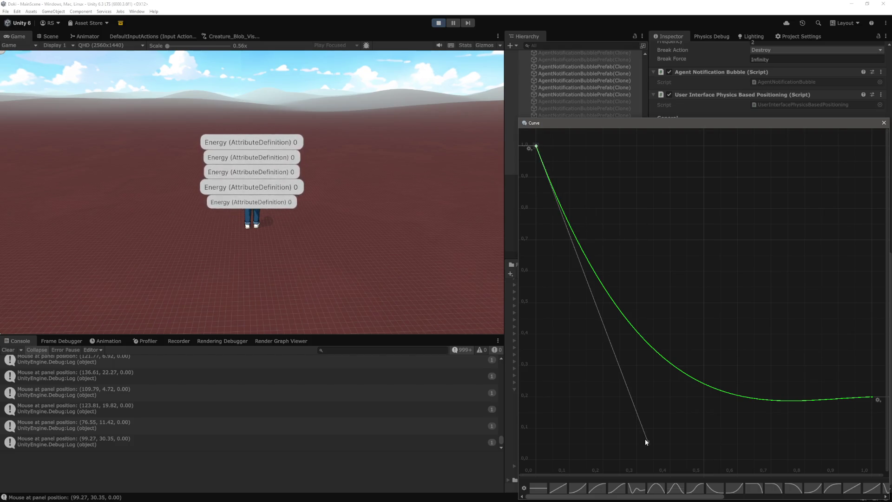
{"action": "mouse_move", "coordinate": [645, 442]}
{"action": "left_mouse_down"}
{"action": "mouse_move", "coordinate": [565, 359]}
{"action": "mouse_move", "coordinate": [536, 397]}
{"action": "left_mouse_up"}
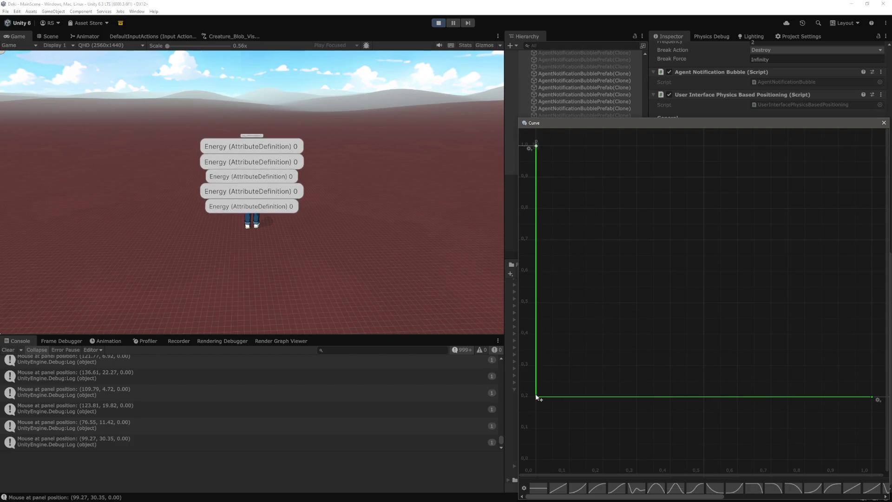
{"action": "left_click", "coordinate": [884, 123]}
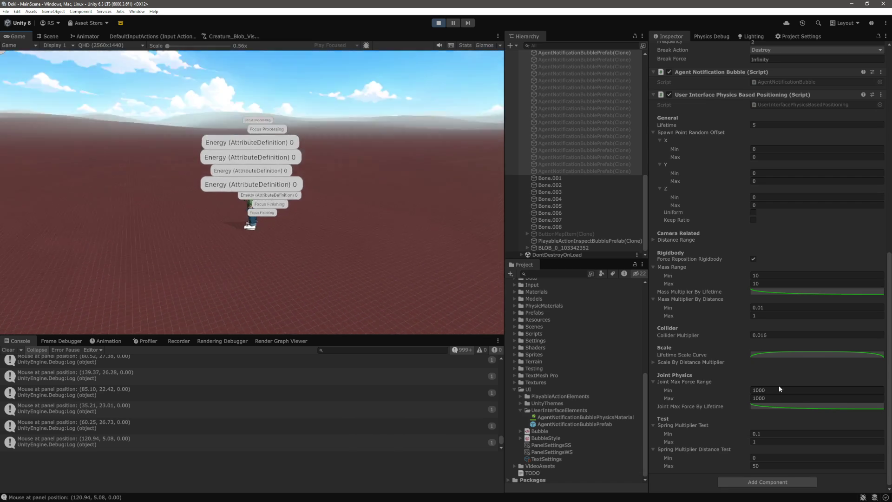
Set the Joint Max Force By Lifetime curve's last key to 0.
{"action": "left_click", "coordinate": [807, 406]}
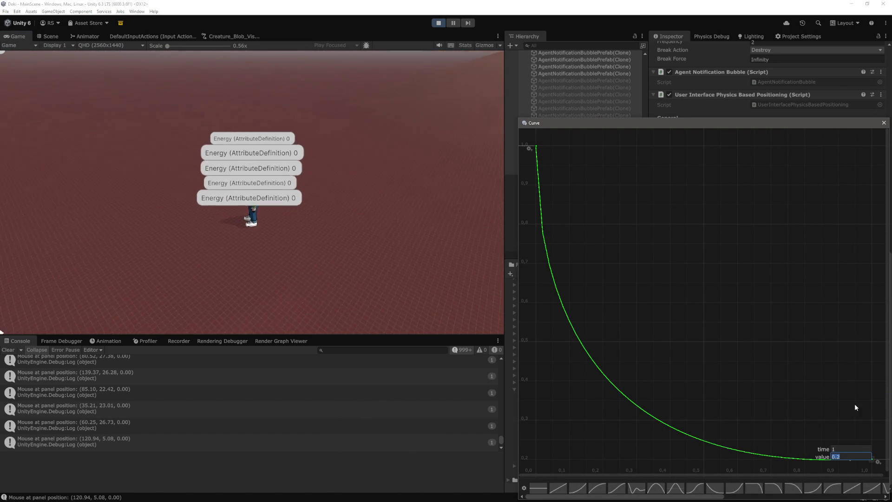
{"action": "type", "text": "05"}
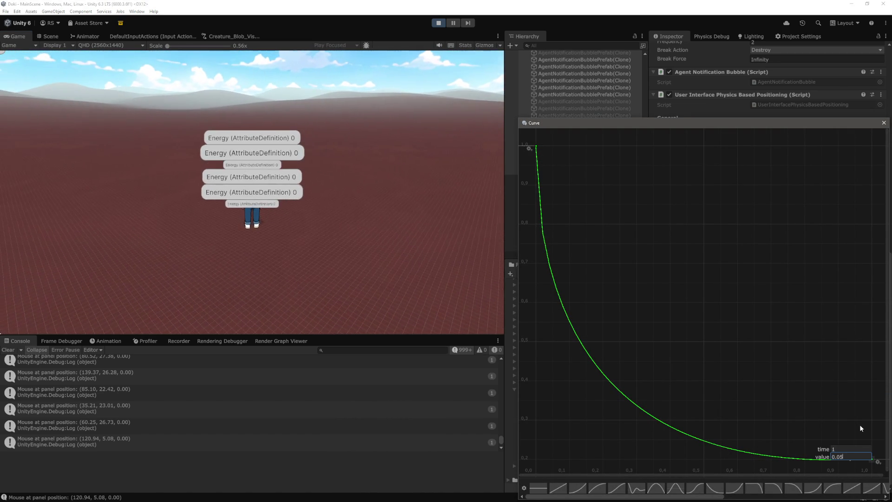
{"action": "key", "text": "Return"}
{"action": "scroll", "coordinate": [782, 337], "scroll_direction": "down", "scroll_amount": 3}
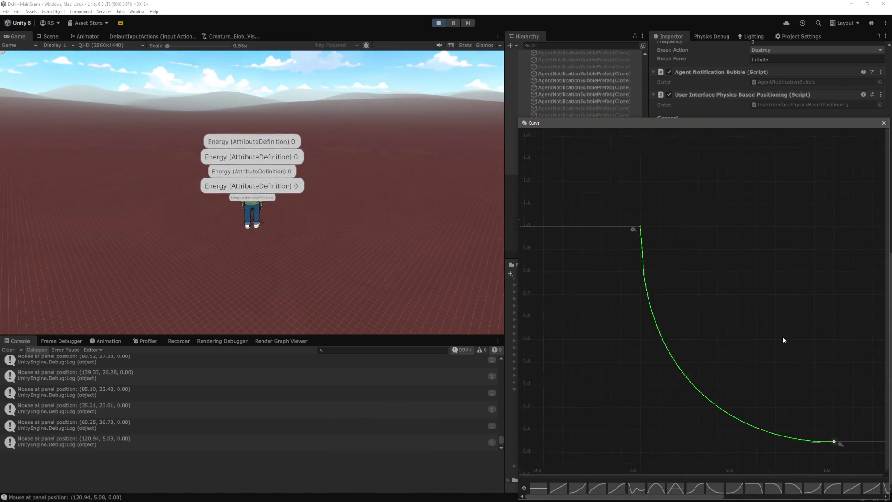
{"action": "scroll", "coordinate": [782, 337], "scroll_direction": "down", "scroll_amount": 2}
{"action": "left_click", "coordinate": [884, 123]}
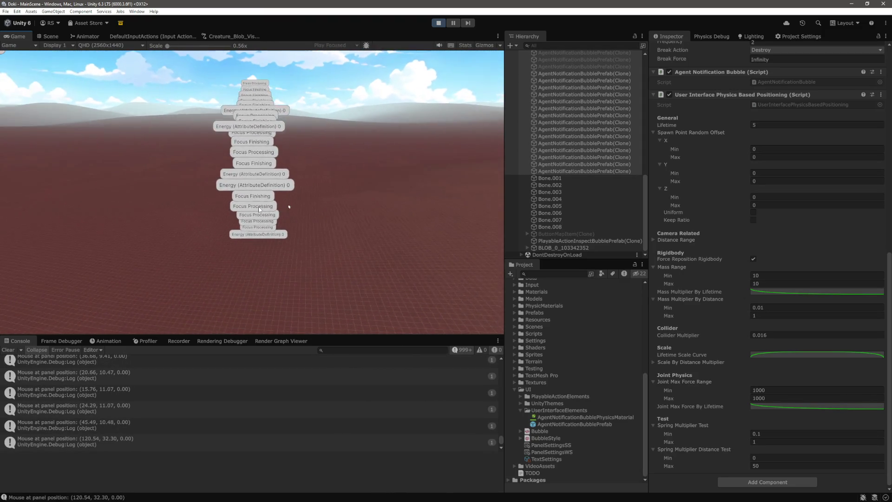
Set the bubble clones' Rigidbody 2D Interpolate back to None.
{"action": "scroll", "coordinate": [773, 234], "scroll_direction": "up", "scroll_amount": 10}
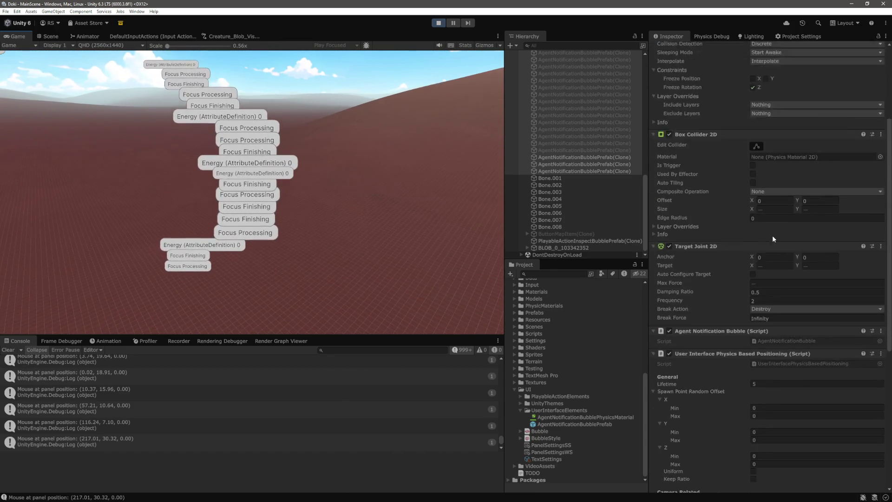
{"action": "left_click", "coordinate": [784, 157]}
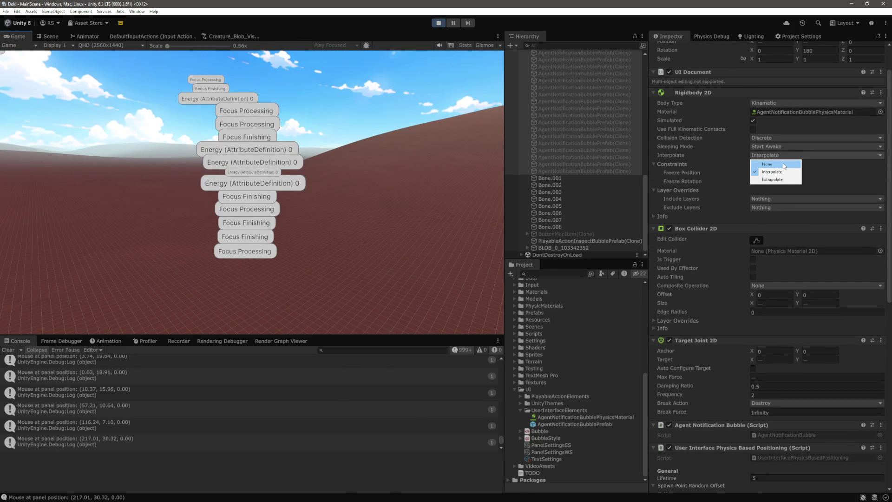
{"action": "left_click", "coordinate": [785, 165]}
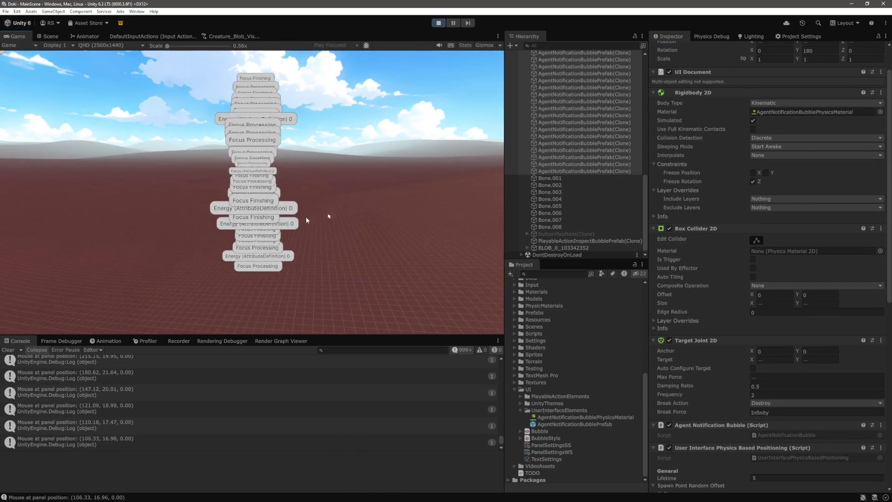
{"action": "left_click", "coordinate": [775, 155]}
Enter 100 for both Mass Range Min and Max and watch the bubbles in the Game view.
{"action": "scroll", "coordinate": [772, 237], "scroll_direction": "down", "scroll_amount": 10}
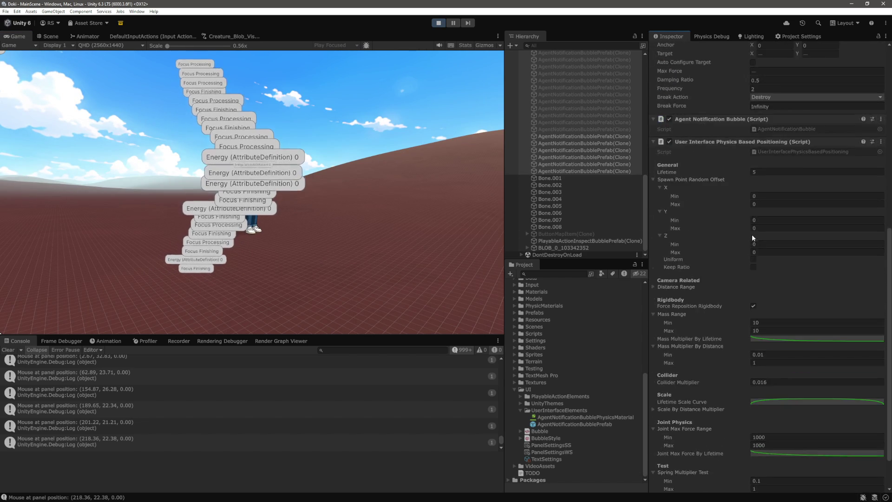
{"action": "scroll", "coordinate": [753, 237], "scroll_direction": "down", "scroll_amount": 3}
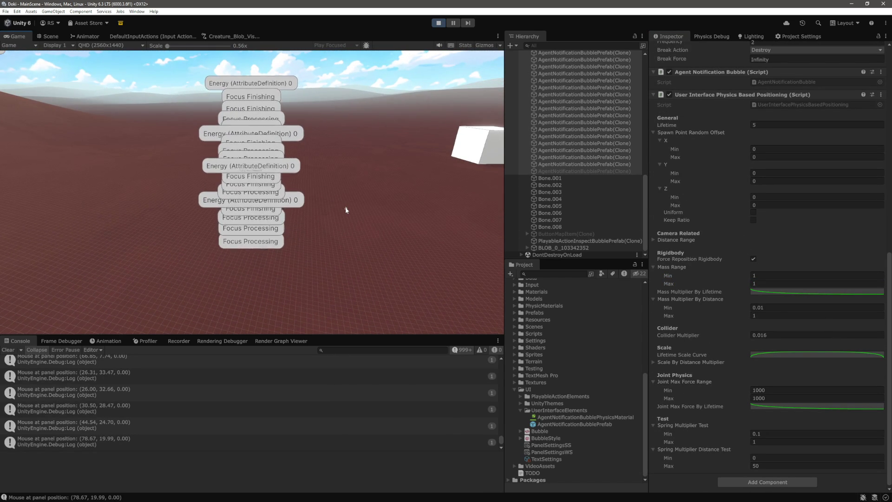
{"action": "left_click", "coordinate": [800, 389]}
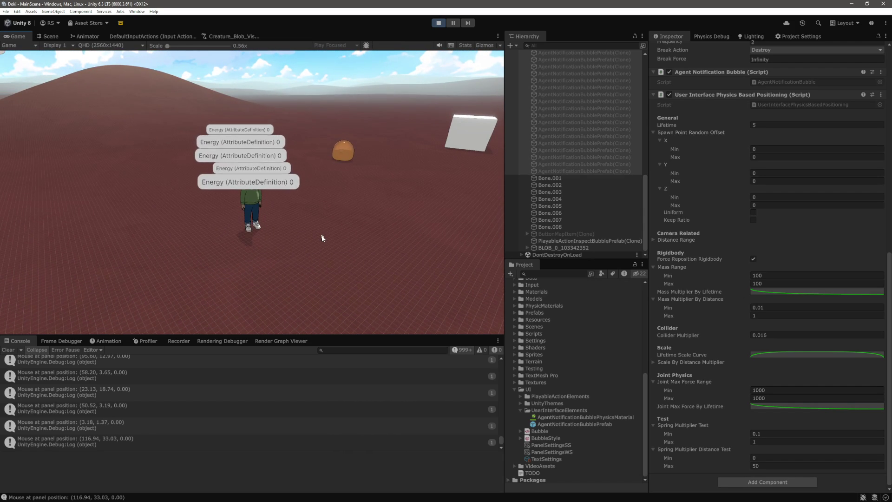
{"action": "mouse_move", "coordinate": [257, 223]}
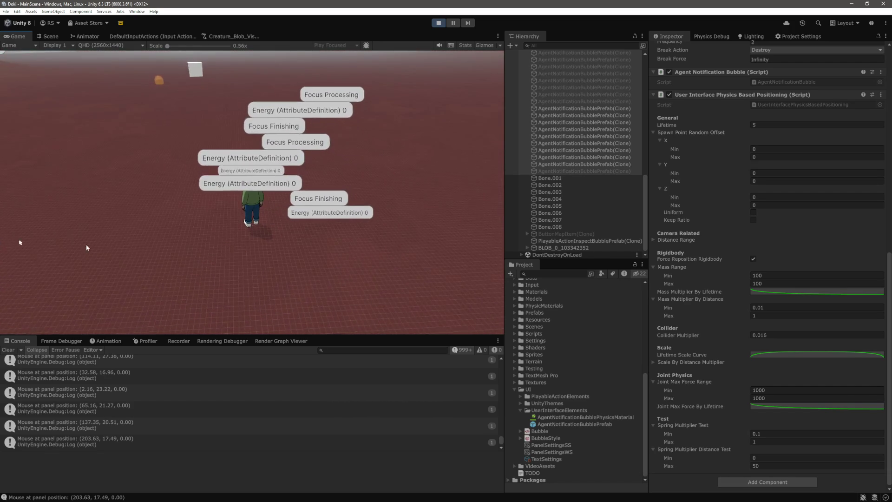
Test a Joint Max Force Range of 10000, then lower both Min and Max to 5000.
{"action": "left_click", "coordinate": [795, 389]}
{"action": "type", "text": "0"}
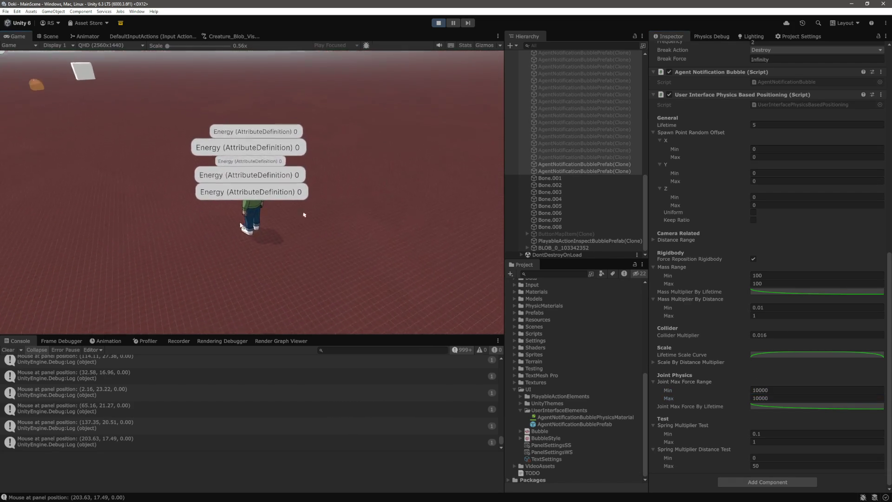
{"action": "left_click", "coordinate": [333, 215]}
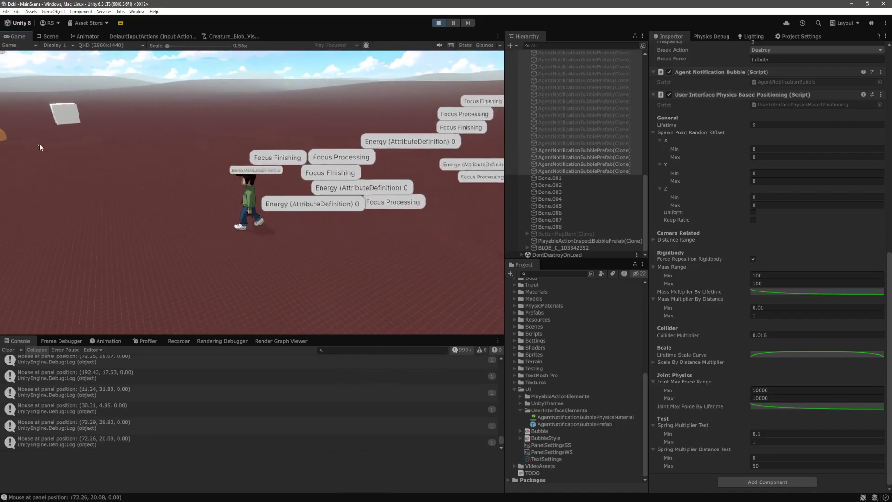
{"action": "left_click", "coordinate": [805, 391]}
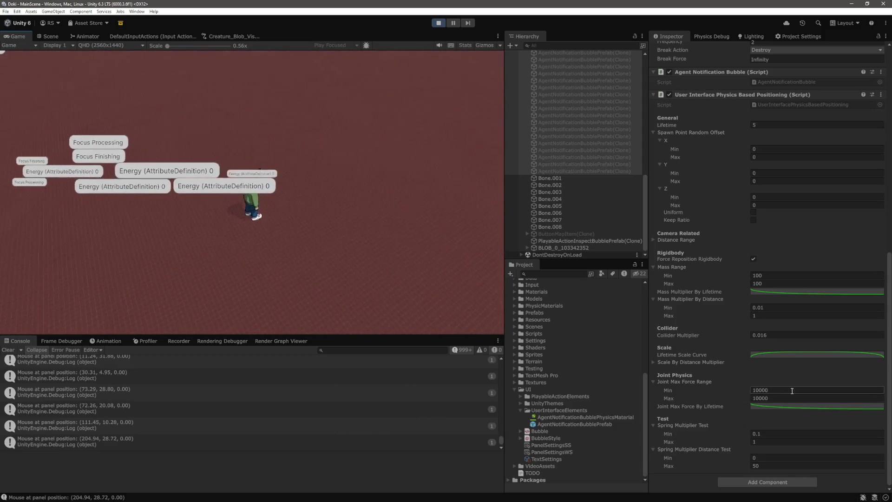
{"action": "key", "text": "BackSpace"}
{"action": "key", "text": "Return"}
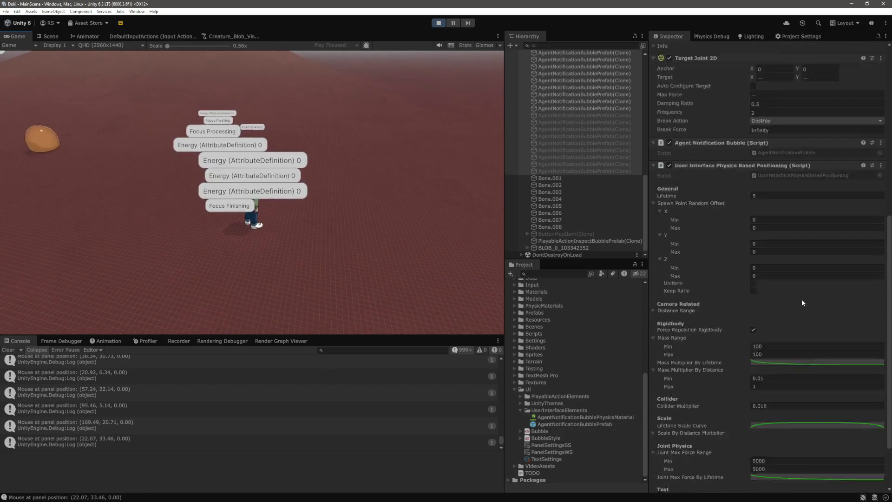
Give the Lifetime Scale Curve's peak key weighted tangents and stretch both outward into a plateau.
{"action": "left_click", "coordinate": [796, 355]}
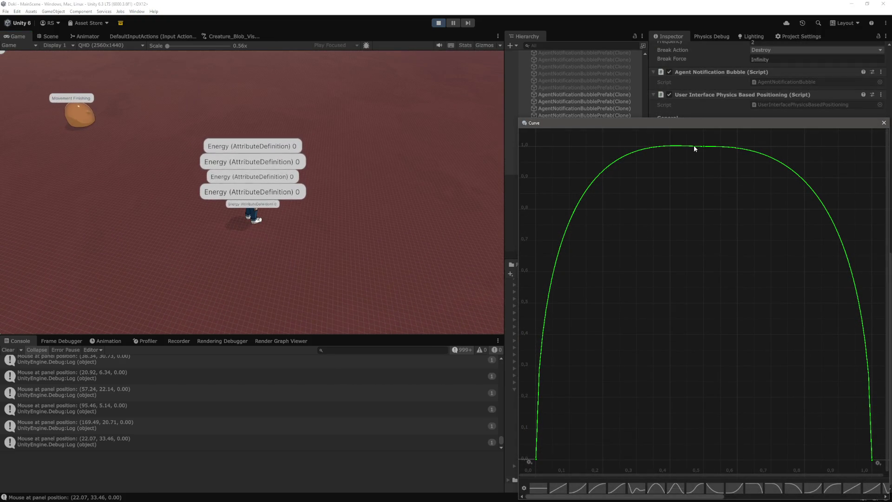
{"action": "left_click", "coordinate": [703, 147]}
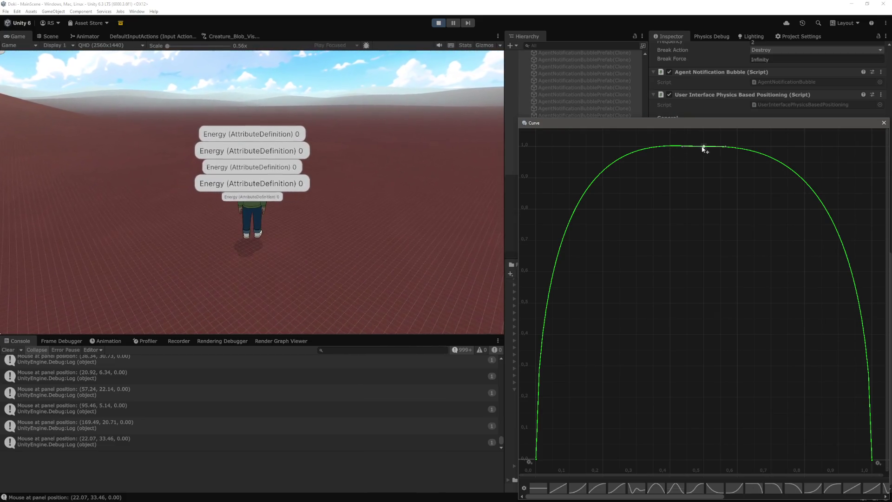
{"action": "right_click", "coordinate": [703, 148]}
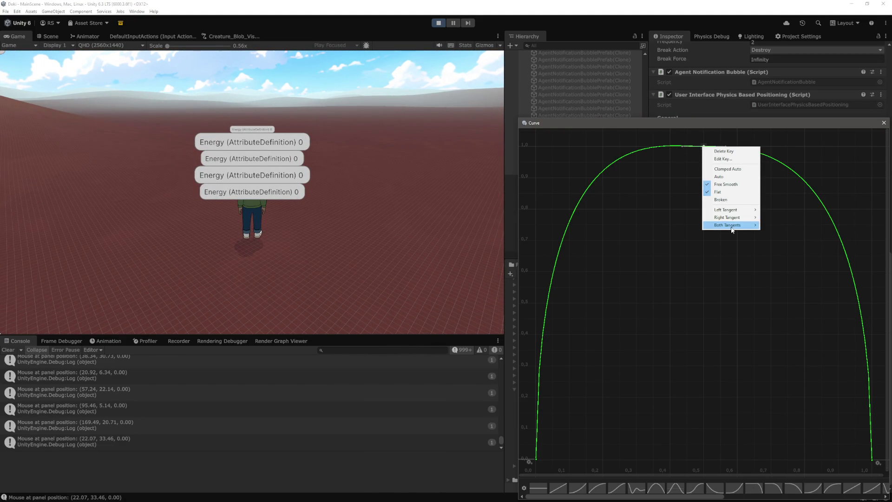
{"action": "left_click", "coordinate": [790, 248]}
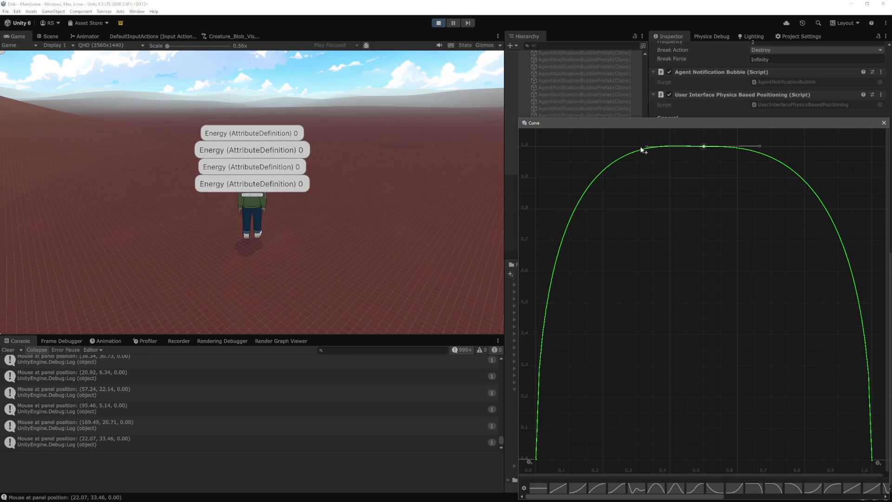
{"action": "left_click_drag", "start_coordinate": [642, 149], "coordinate": [570, 149]}
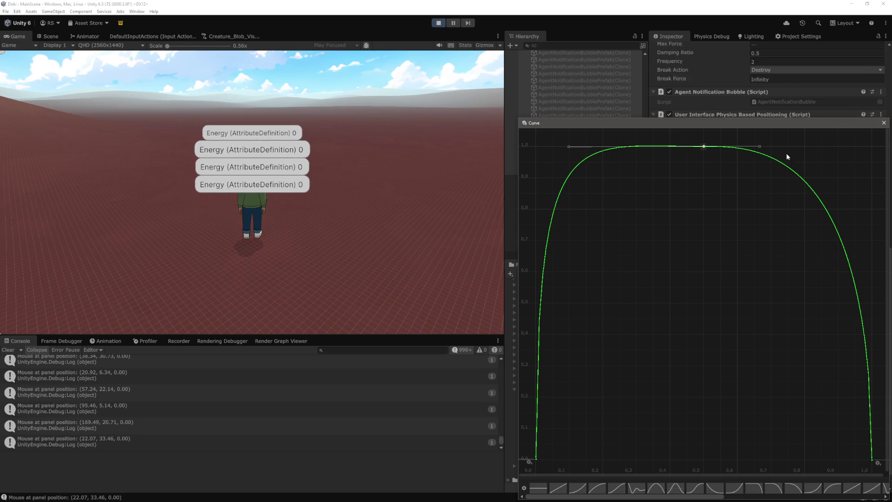
{"action": "left_click_drag", "start_coordinate": [785, 148], "coordinate": [836, 148]}
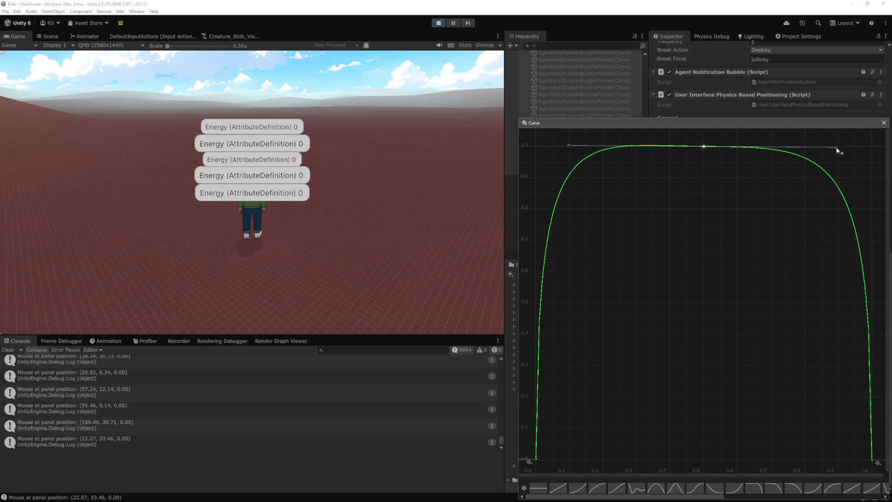
{"action": "left_click", "coordinate": [377, 199]}
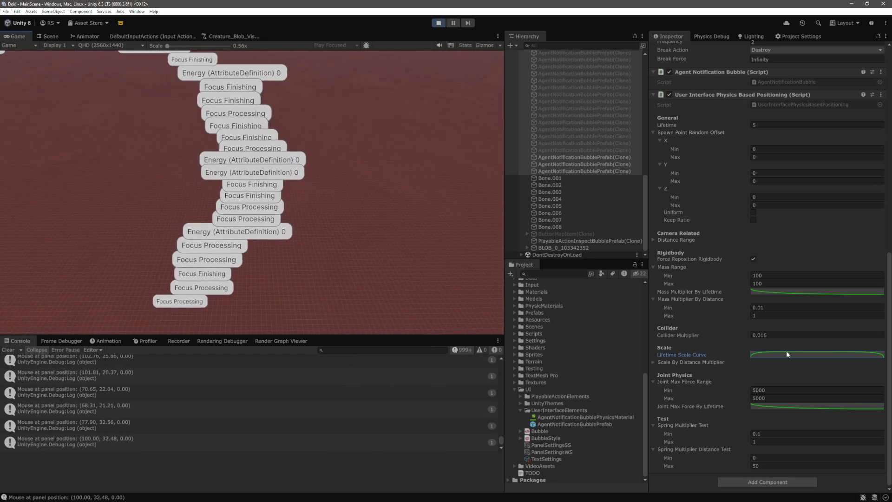
Replace the Lifetime Scale Curve with the symmetric arch preset, play-test it, then reopen the curve.
{"action": "left_click", "coordinate": [787, 353]}
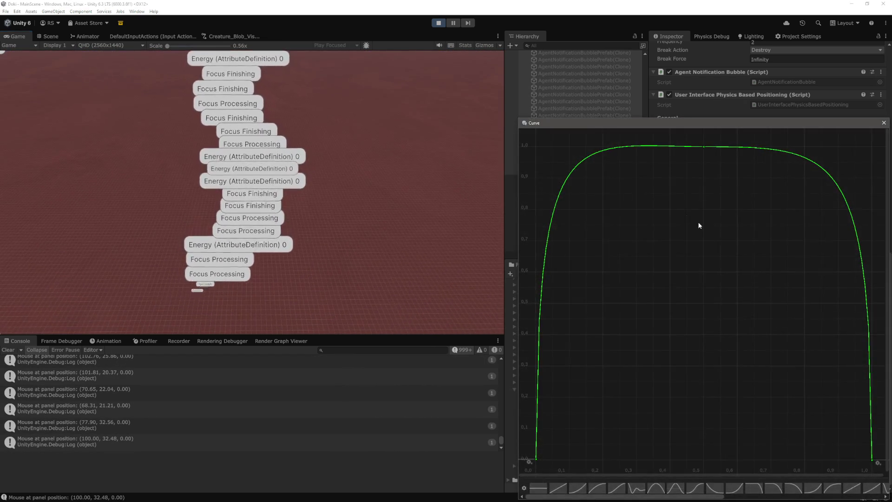
{"action": "right_click", "coordinate": [704, 146]}
{"action": "left_click", "coordinate": [656, 493]}
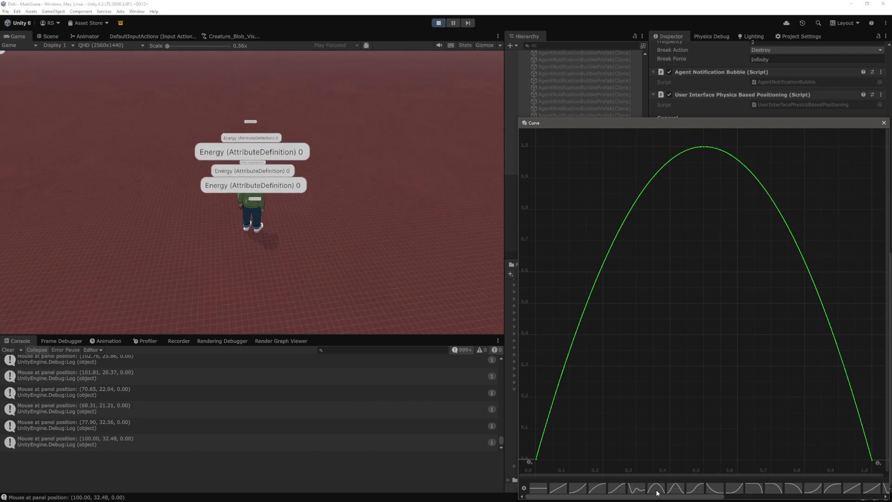
{"action": "left_click", "coordinate": [449, 274]}
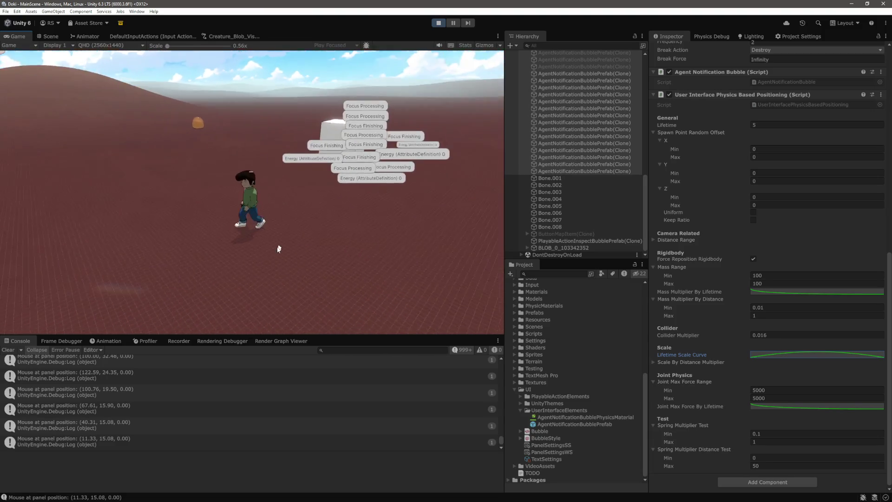
{"action": "left_click", "coordinate": [807, 350]}
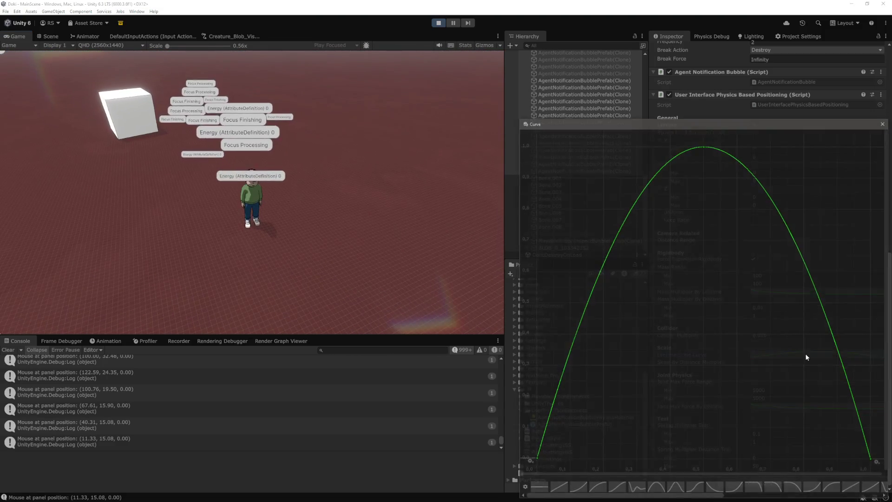
{"action": "right_click", "coordinate": [704, 146]}
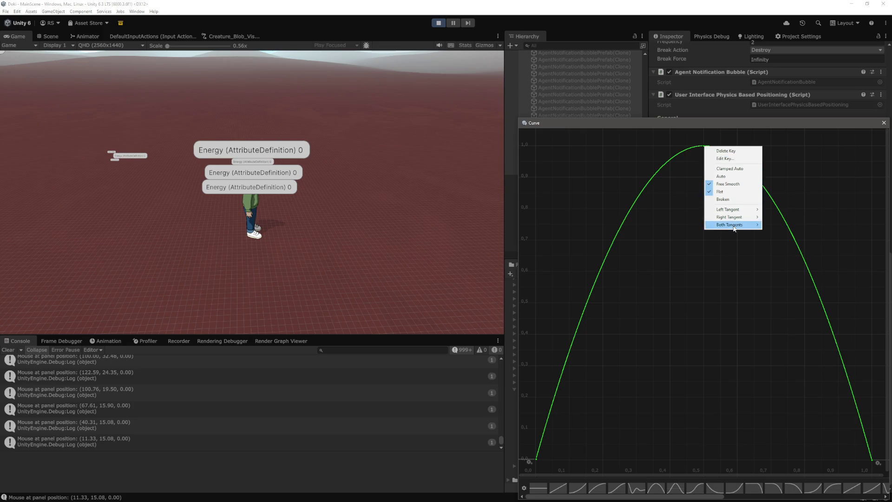
{"action": "left_click", "coordinate": [737, 158]}
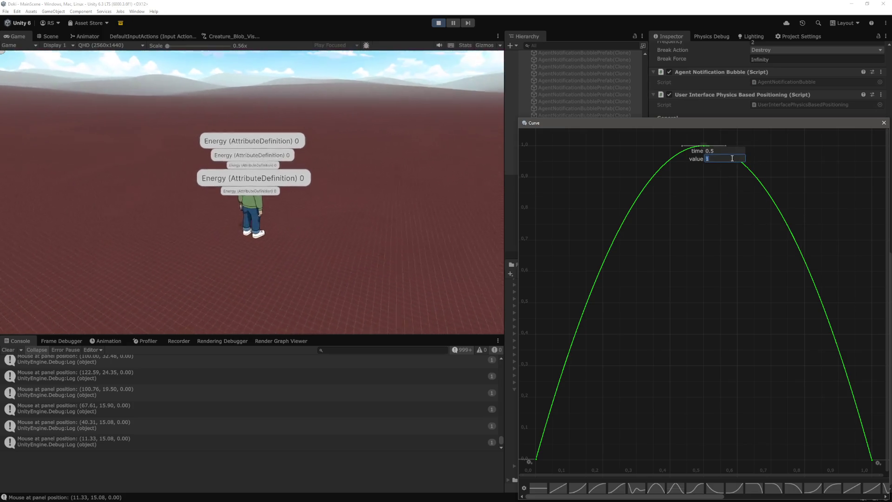
{"action": "type", "text": "0."}
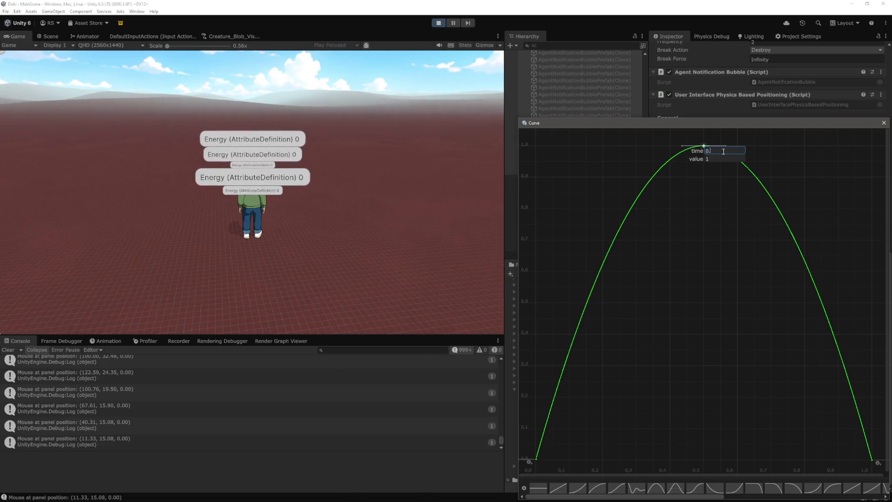
{"action": "key", "text": "Return"}
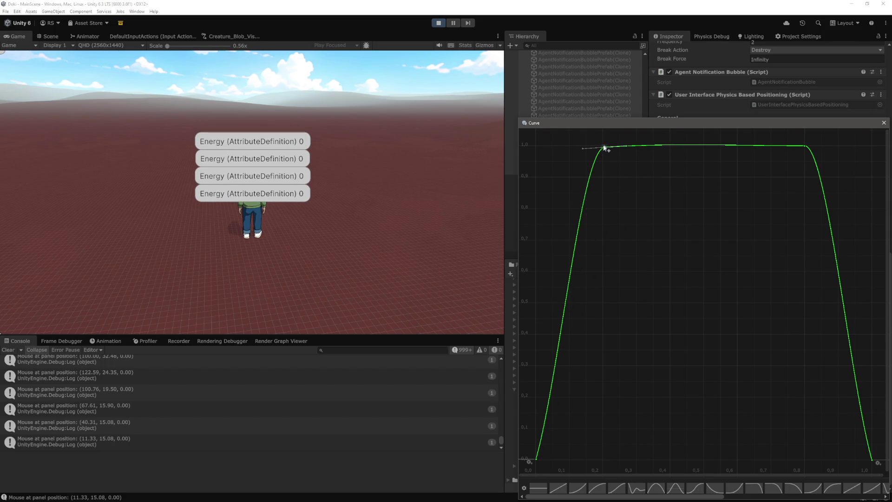
{"action": "right_click", "coordinate": [604, 148]}
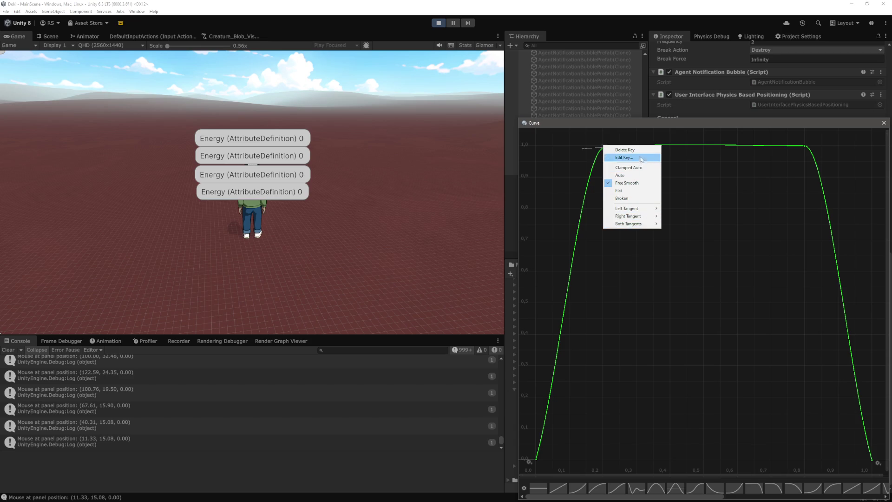
{"action": "left_click", "coordinate": [641, 158]}
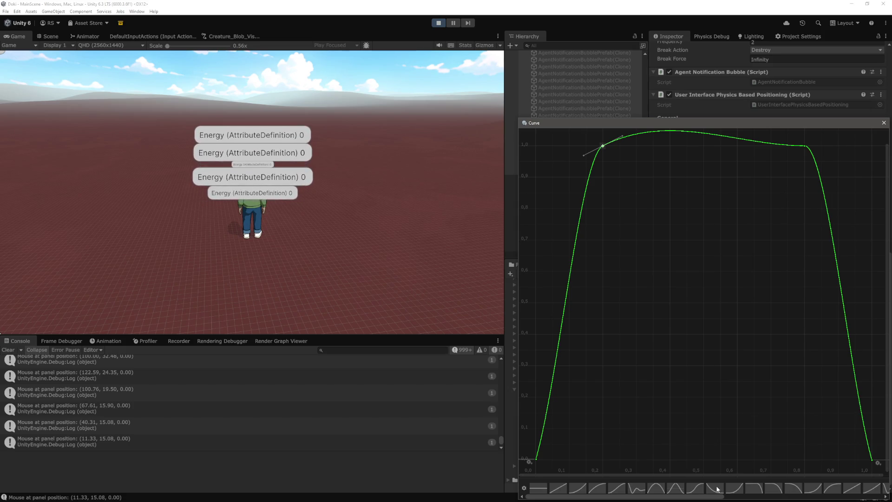
Weight the first key's right tangent and the peak key's tangents, then stretch the peak handles outward.
{"action": "right_click", "coordinate": [541, 459]}
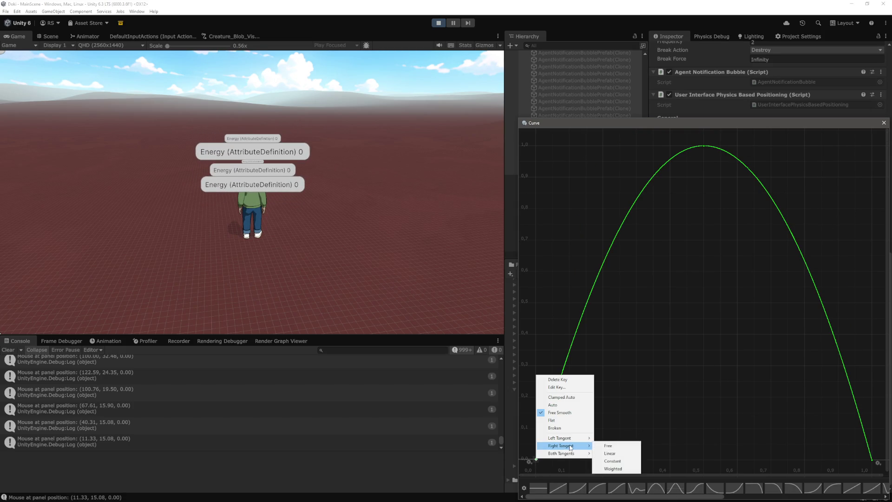
{"action": "left_click", "coordinate": [616, 469]}
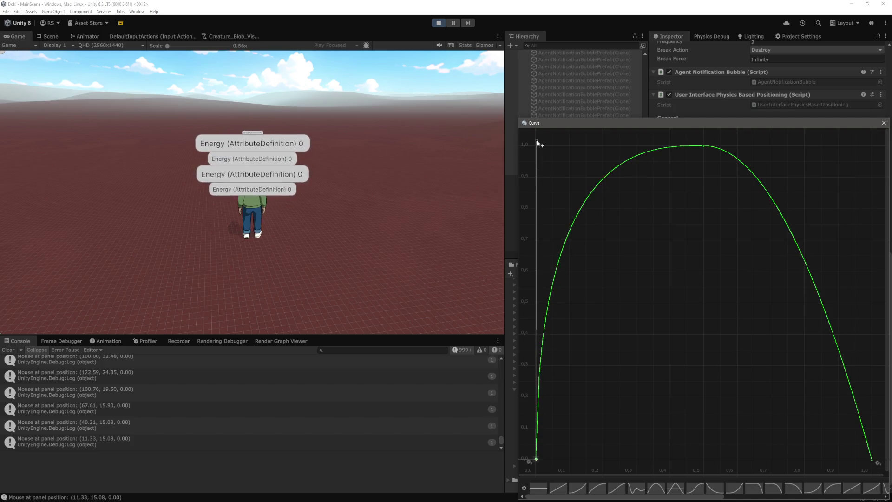
{"action": "right_click", "coordinate": [702, 148]}
{"action": "left_click", "coordinate": [784, 250]}
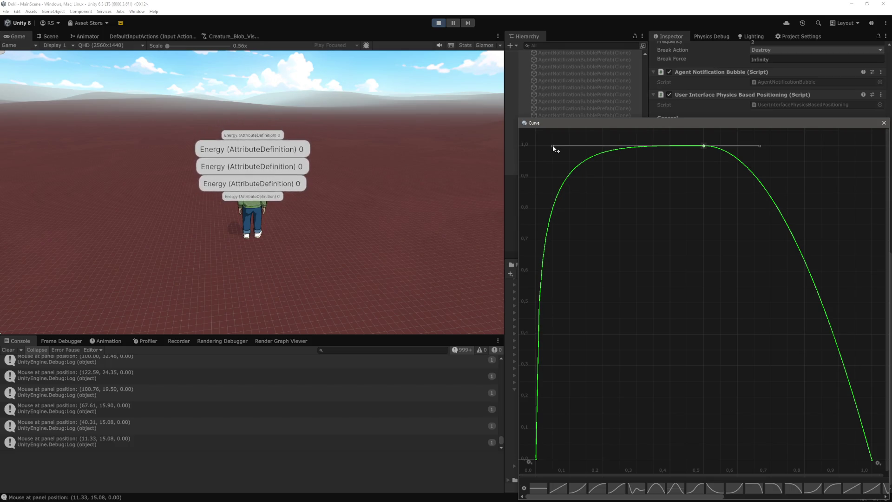
{"action": "left_click_drag", "start_coordinate": [553, 146], "coordinate": [557, 146]}
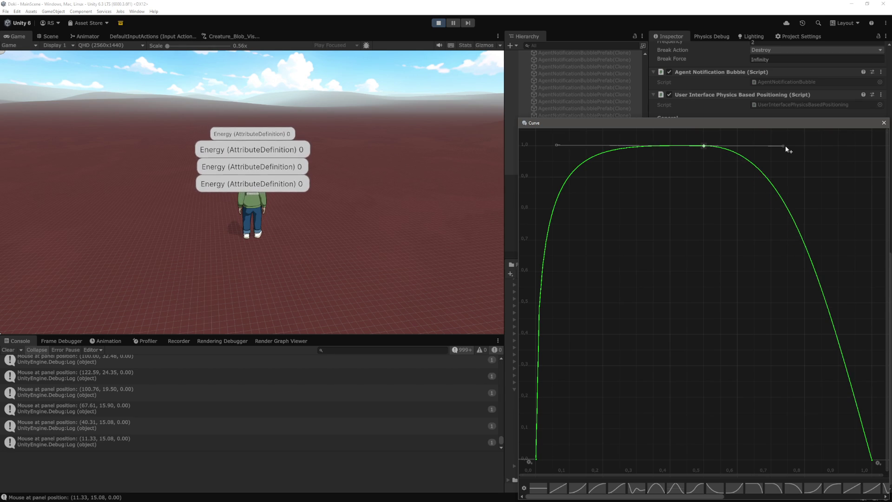
{"action": "left_click_drag", "start_coordinate": [786, 146], "coordinate": [867, 148]}
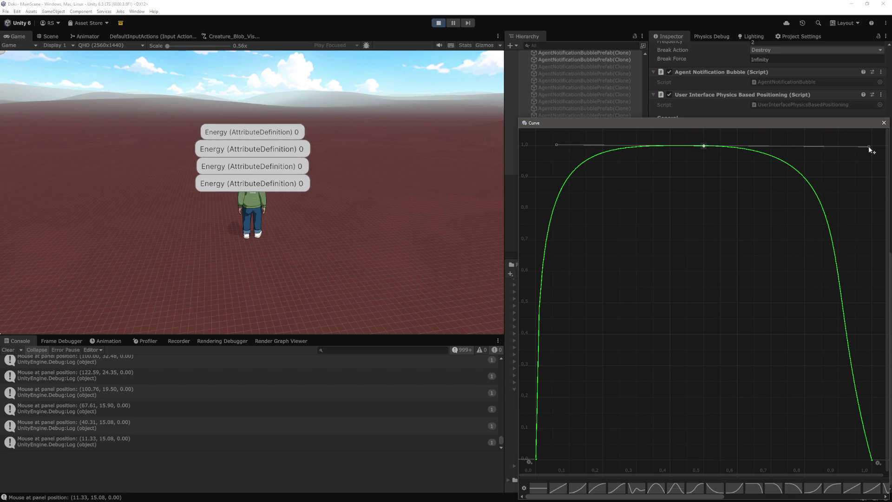
Close the curve editors and exit Play mode back to the MainScene in edit mode.
{"action": "left_click", "coordinate": [371, 177]}
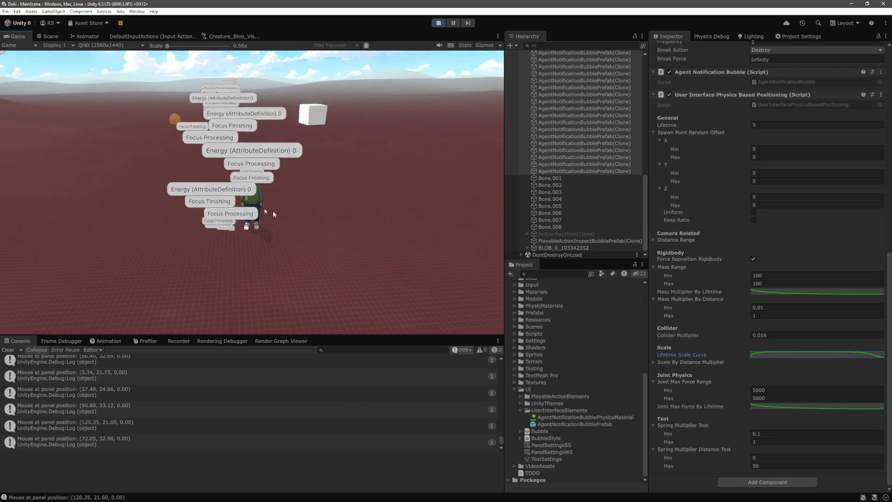
{"action": "left_click", "coordinate": [807, 353]}
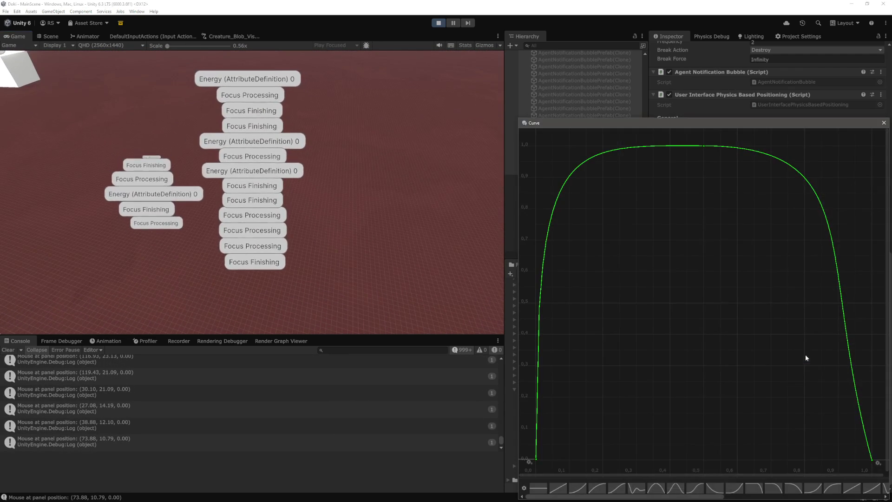
{"action": "left_click", "coordinate": [656, 487]}
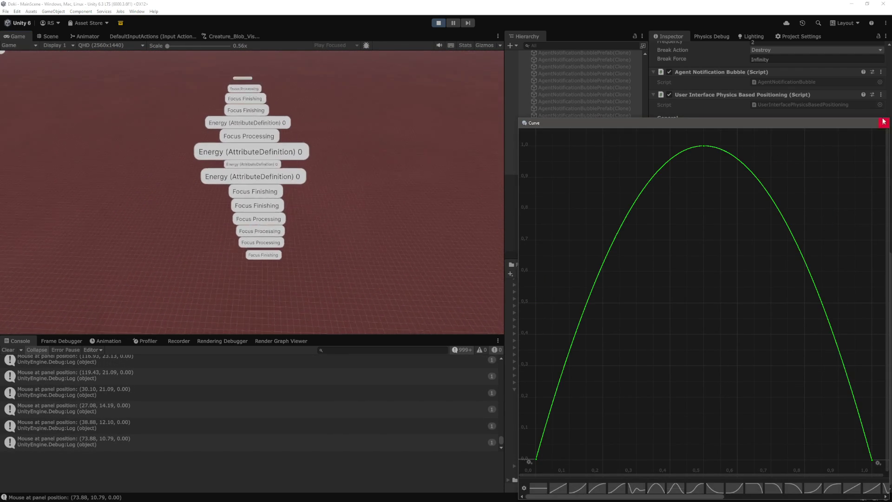
{"action": "left_click", "coordinate": [884, 122]}
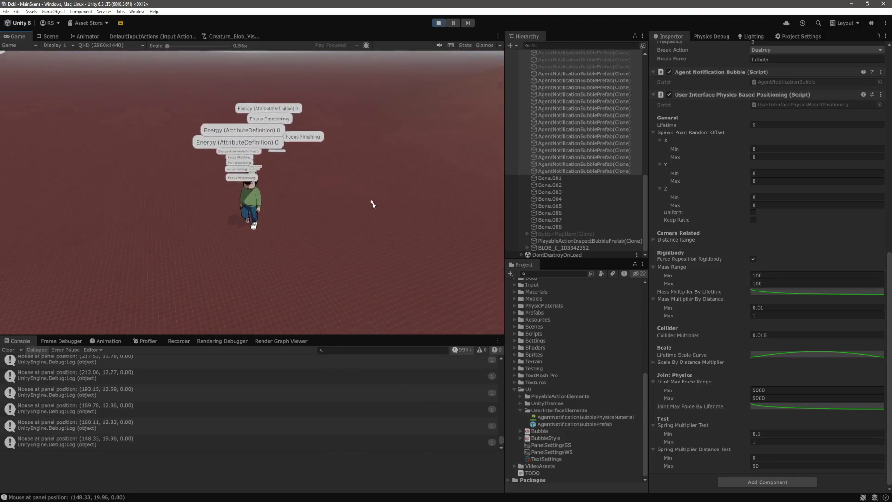
{"action": "left_click", "coordinate": [438, 23]}
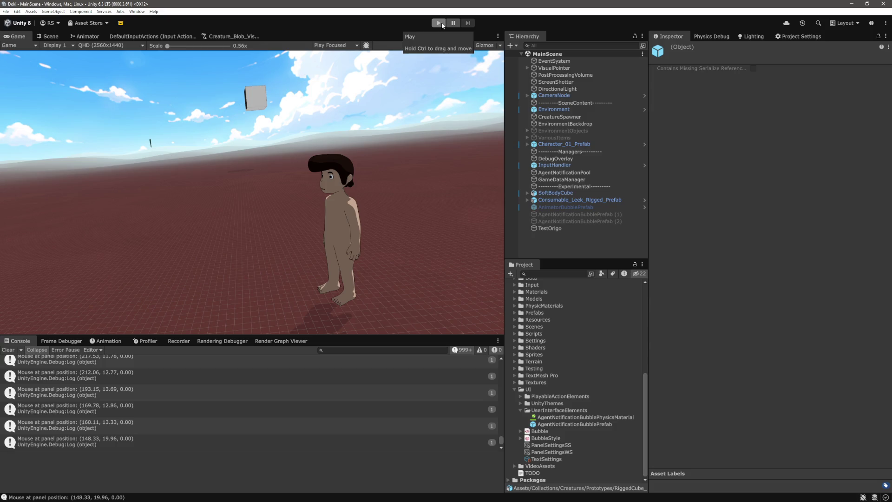
Enter Play mode and multi-select all 40 AgentNotificationBubblePrefab(Clone) objects in the Hierarchy.
{"action": "left_click", "coordinate": [441, 24]}
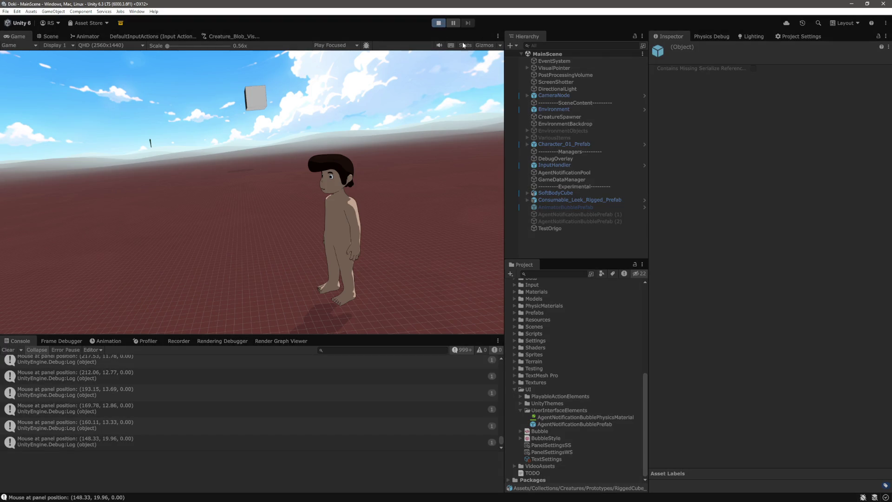
{"action": "scroll", "coordinate": [590, 176], "scroll_direction": "down", "scroll_amount": 5}
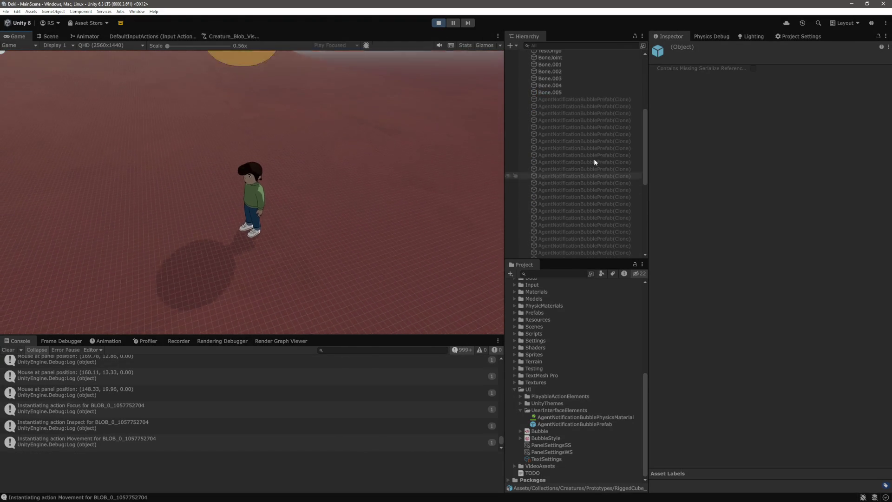
{"action": "left_click", "coordinate": [606, 100]}
{"action": "left_click", "coordinate": [603, 169], "text": "shift"}
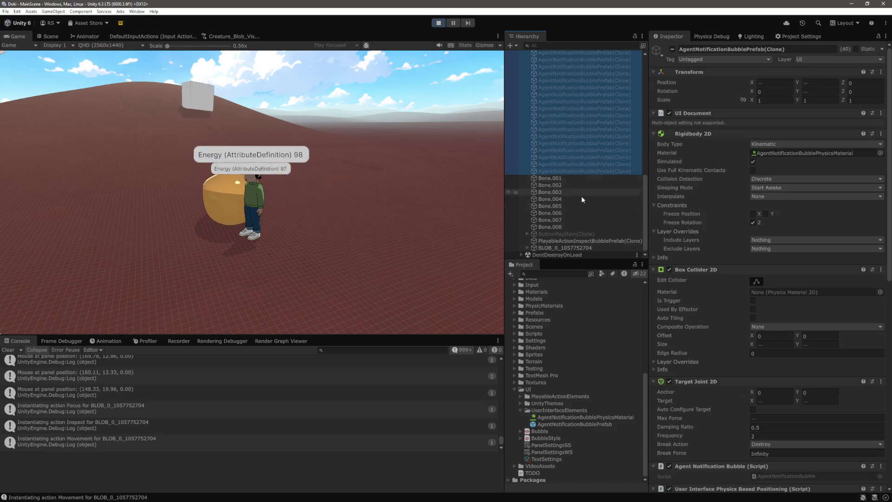
{"action": "left_click", "coordinate": [398, 190]}
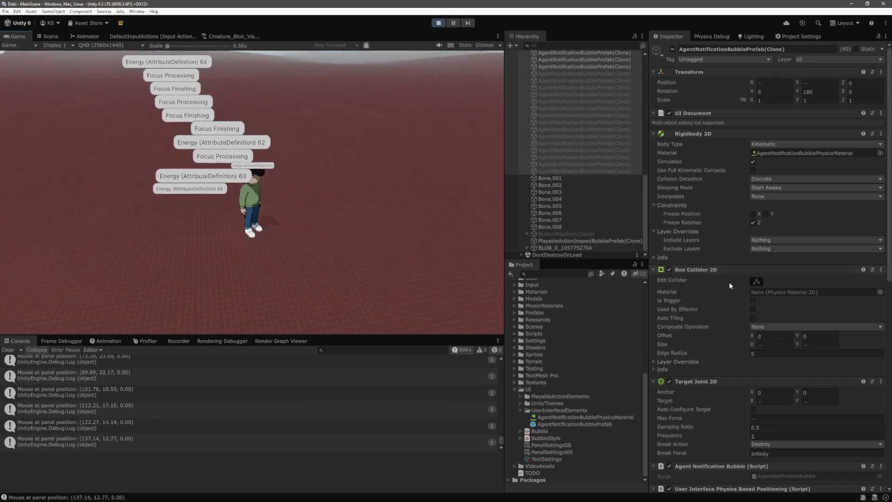
Scroll the Inspector to the User Interface Physics Based Positioning mass and joint force ranges.
{"action": "scroll", "coordinate": [730, 283], "scroll_direction": "down", "scroll_amount": 10}
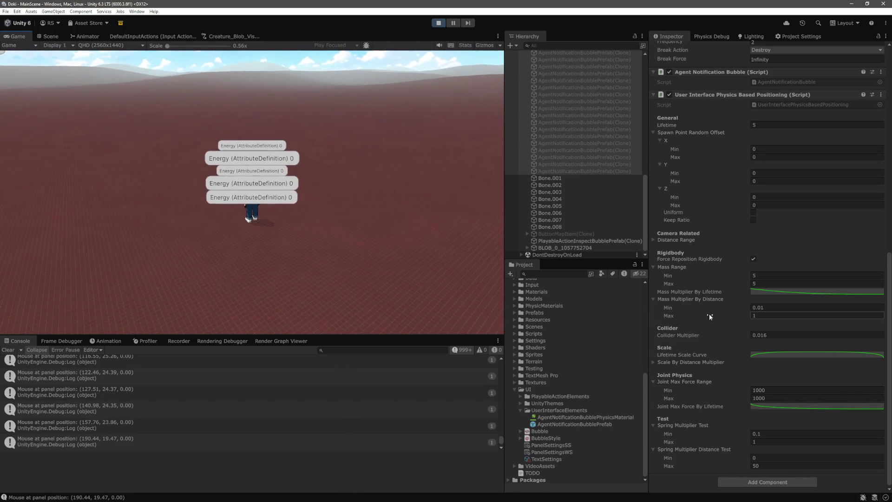
Set Mass Multiplier By Distance Min to 1 and watch the bubbles in the Game view.
{"action": "left_click", "coordinate": [782, 309]}
{"action": "type", "text": "1"}
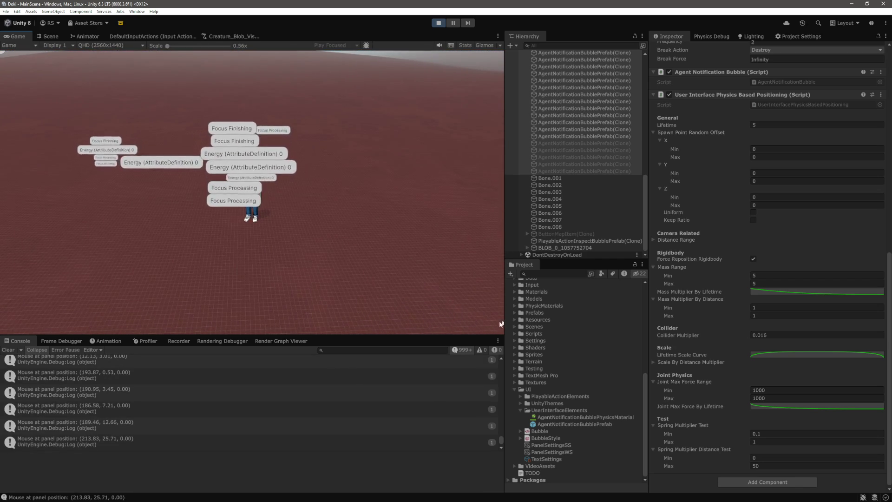
{"action": "mouse_move", "coordinate": [232, 209]}
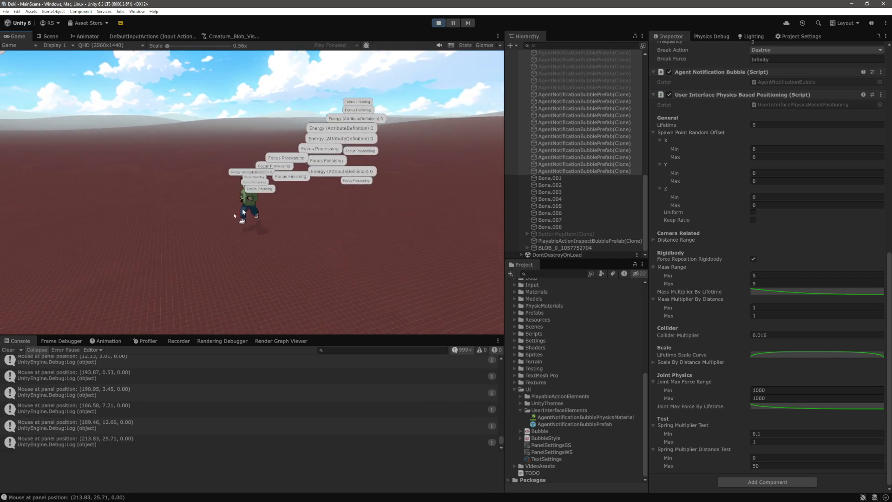
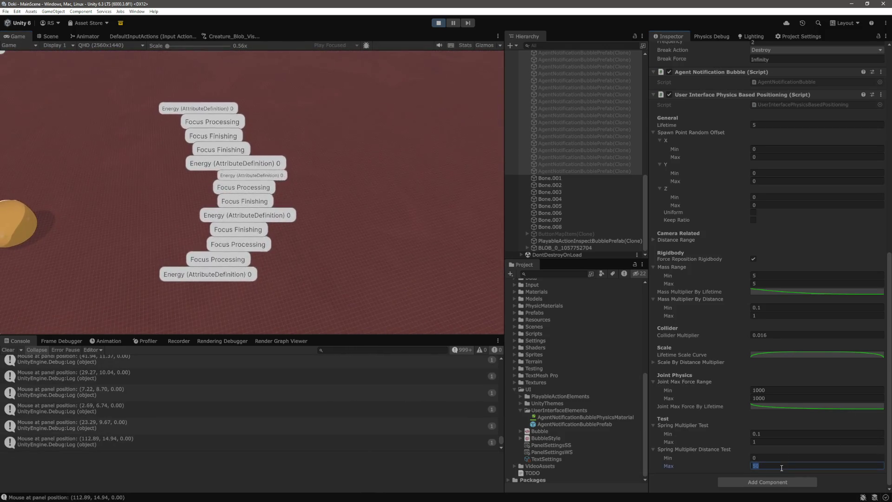
Confirm the distance test maximum of 10 and set the bubble prefab's Mass Range minimum to 5.
{"action": "left_click", "coordinate": [392, 238]}
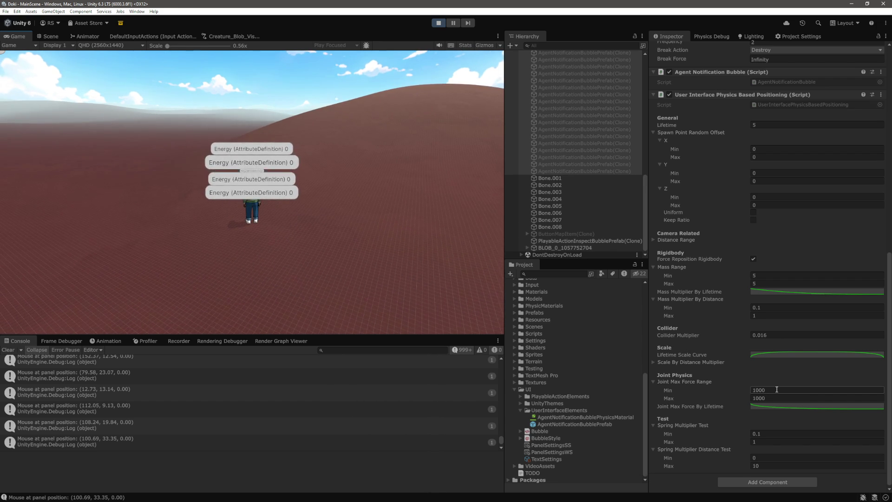
{"action": "left_click", "coordinate": [597, 423]}
{"action": "scroll", "coordinate": [766, 390], "scroll_direction": "down", "scroll_amount": 5}
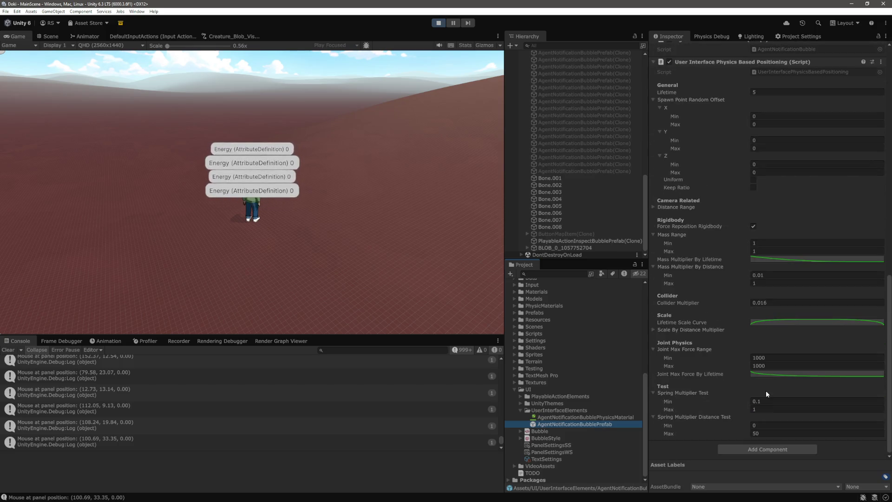
{"action": "left_click", "coordinate": [769, 243]}
{"action": "type", "text": "5"}
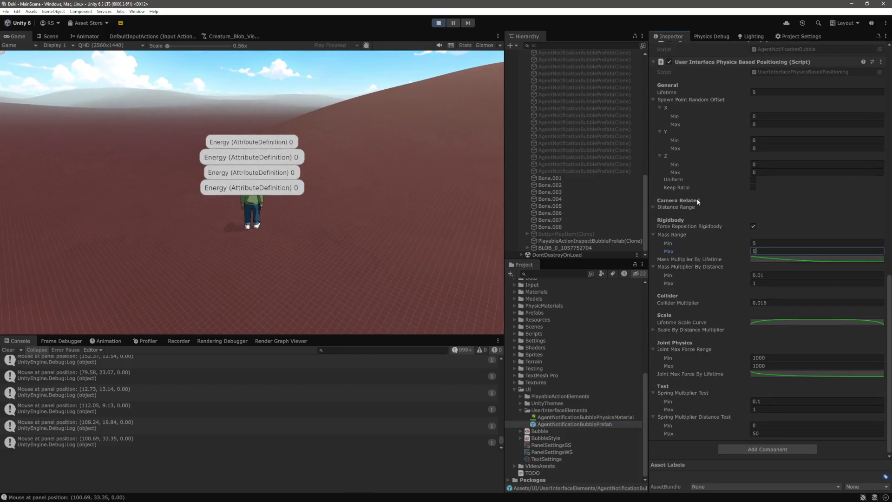
Inspect a spawned bubble clone, then stop play mode and return to the code editor.
{"action": "left_click", "coordinate": [599, 158]}
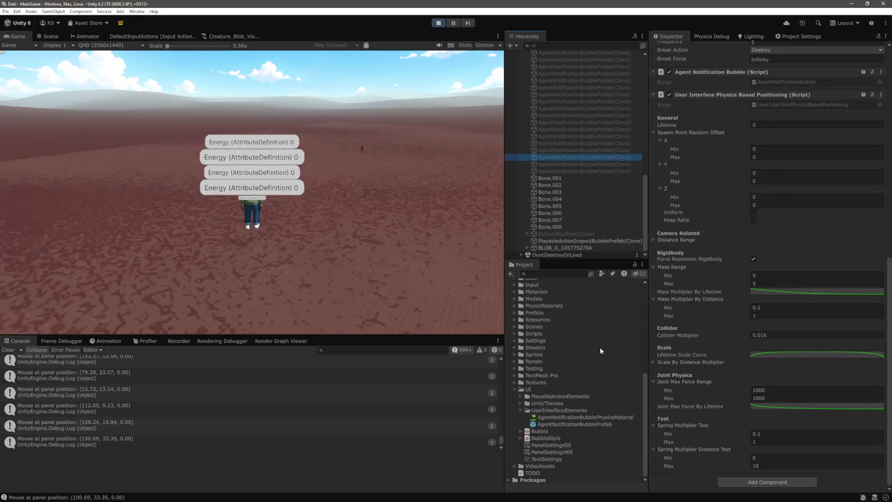
{"action": "left_click", "coordinate": [439, 23]}
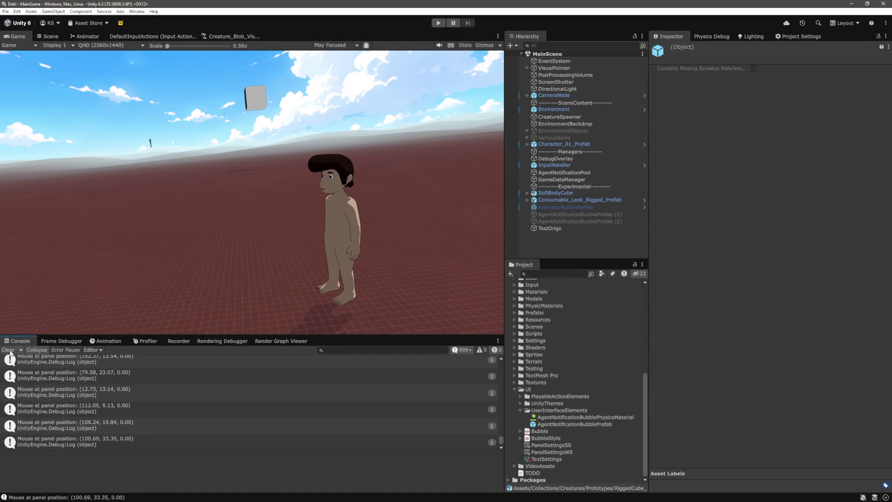
{"action": "key", "text": "alt+Tab"}
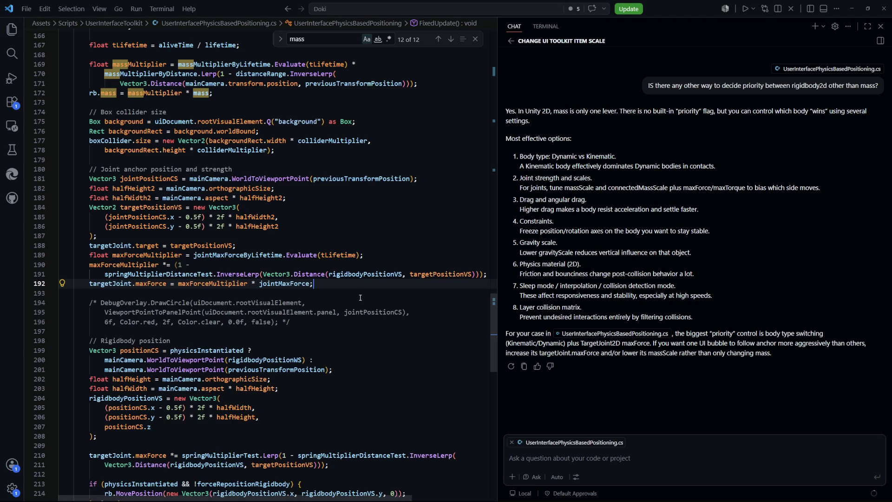
{"action": "scroll", "coordinate": [203, 266], "scroll_direction": "down", "scroll_amount": 2}
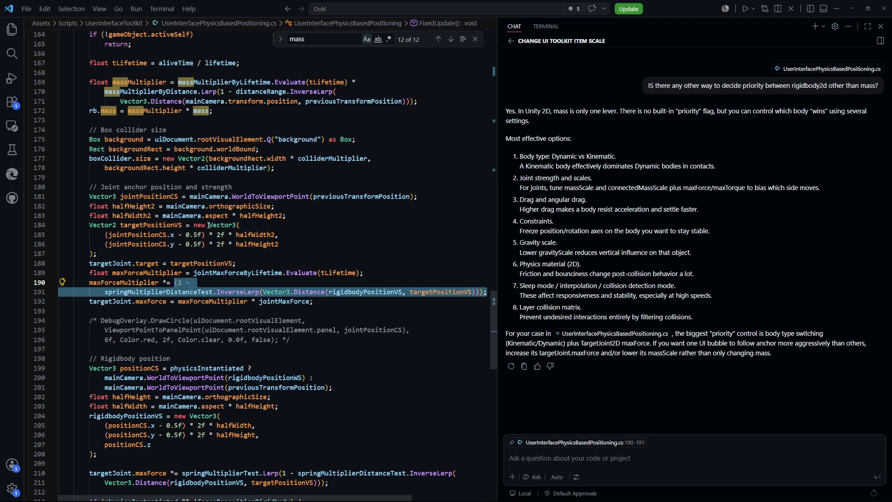
{"action": "scroll", "coordinate": [168, 226], "scroll_direction": "down", "scroll_amount": 4}
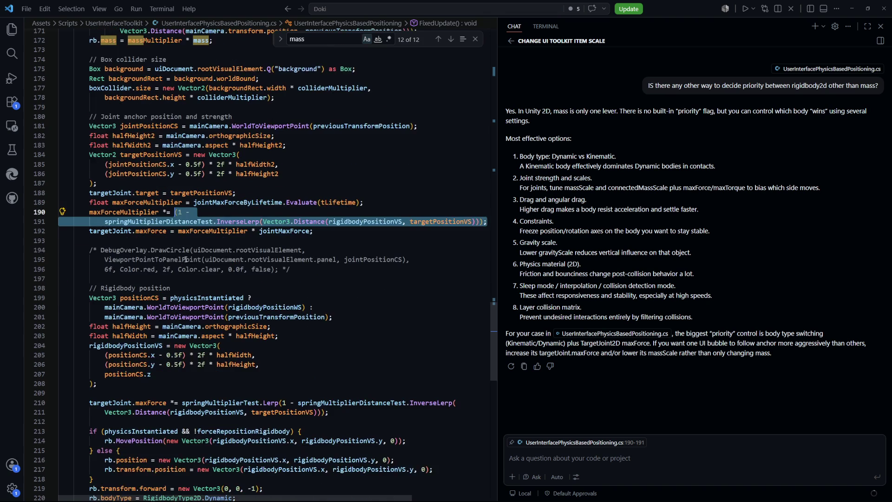
{"action": "scroll", "coordinate": [182, 257], "scroll_direction": "up", "scroll_amount": 3}
{"action": "scroll", "coordinate": [182, 257], "scroll_direction": "down", "scroll_amount": 2}
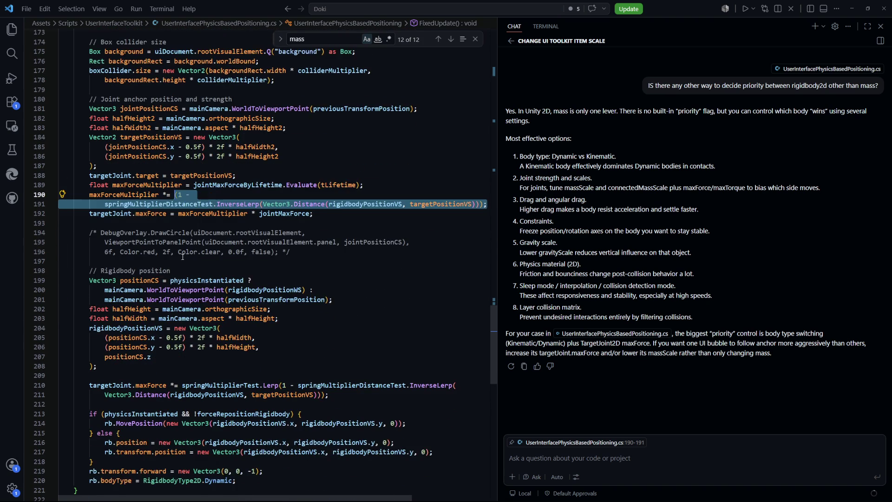
{"action": "scroll", "coordinate": [183, 257], "scroll_direction": "up", "scroll_amount": 1}
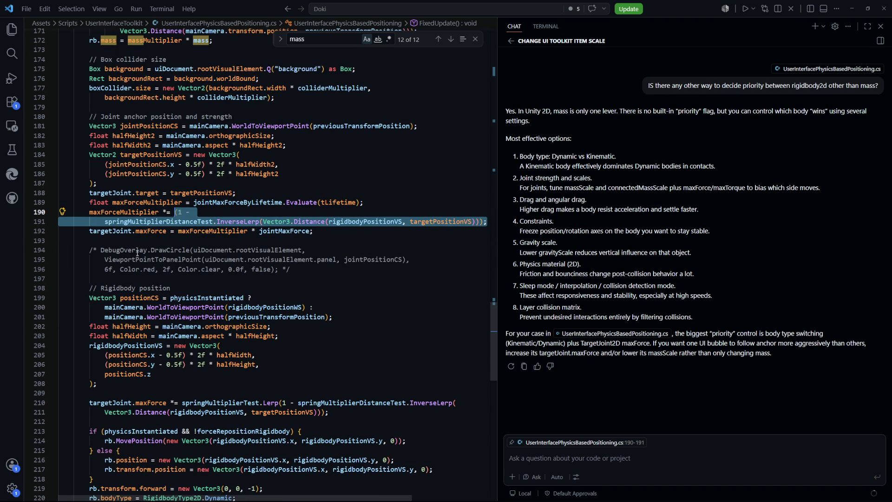
{"action": "left_click", "coordinate": [133, 212]}
{"action": "scroll", "coordinate": [133, 212], "scroll_direction": "down", "scroll_amount": 2}
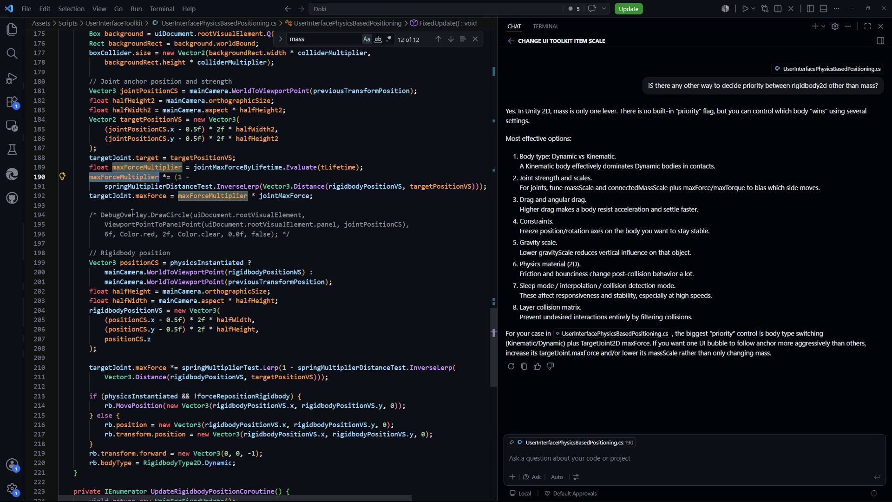
Review the distance-scaled spring force expression and maxForce usage on lines 210–211.
{"action": "left_click", "coordinate": [344, 379]}
{"action": "mouse_move", "coordinate": [344, 379]}
{"action": "left_mouse_down"}
{"action": "mouse_move", "coordinate": [167, 377]}
{"action": "mouse_move", "coordinate": [185, 370]}
{"action": "mouse_move", "coordinate": [156, 369]}
{"action": "left_mouse_up"}
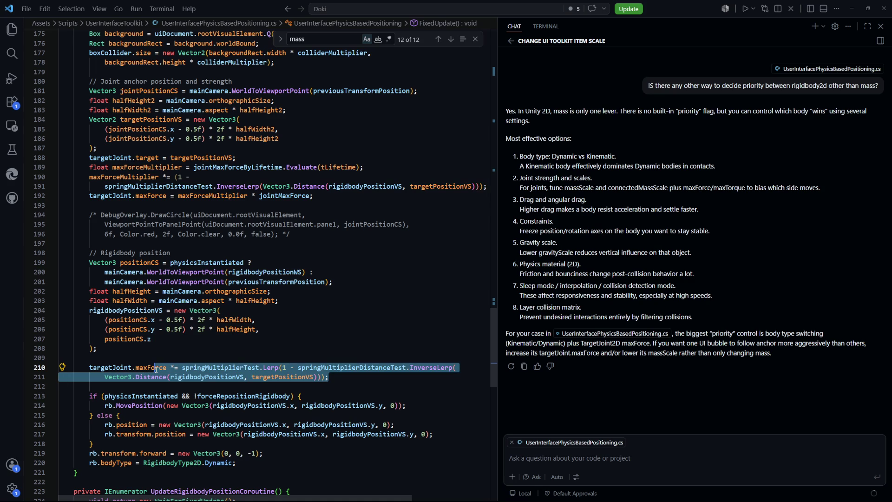
{"action": "left_click", "coordinate": [331, 348]}
{"action": "left_click", "coordinate": [123, 177]}
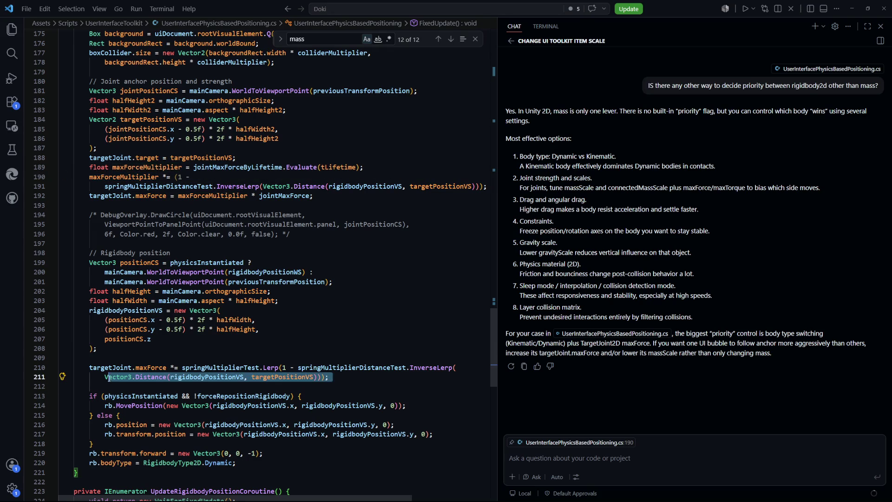
{"action": "double_click", "coordinate": [151, 367]}
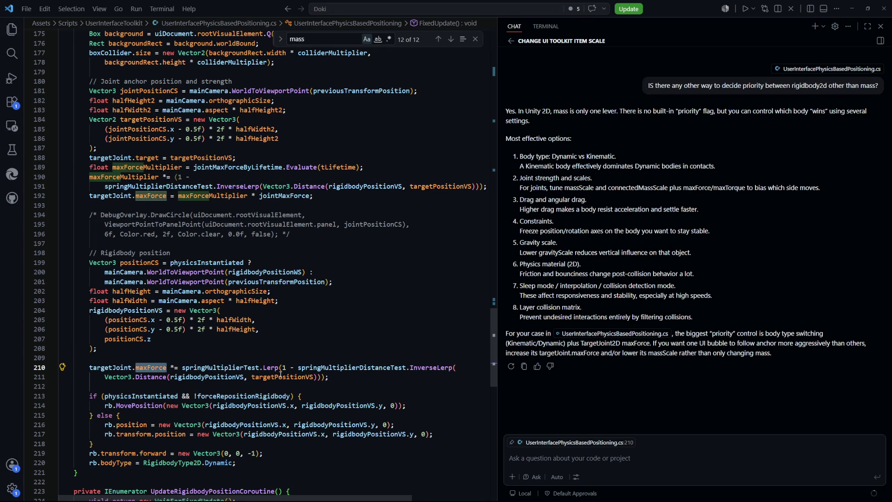
{"action": "left_click", "coordinate": [329, 377]}
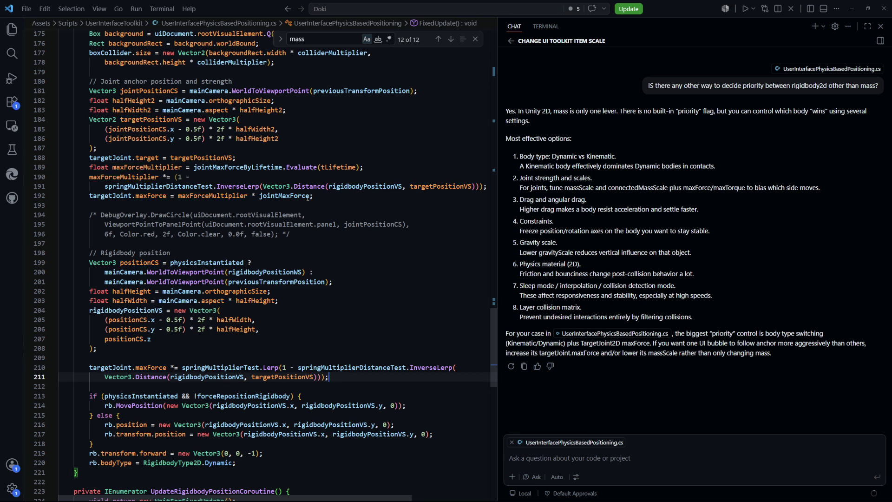
Check where springMultiplierDistanceTest, the position variables and maxForceMultiplier are used.
{"action": "double_click", "coordinate": [183, 186]}
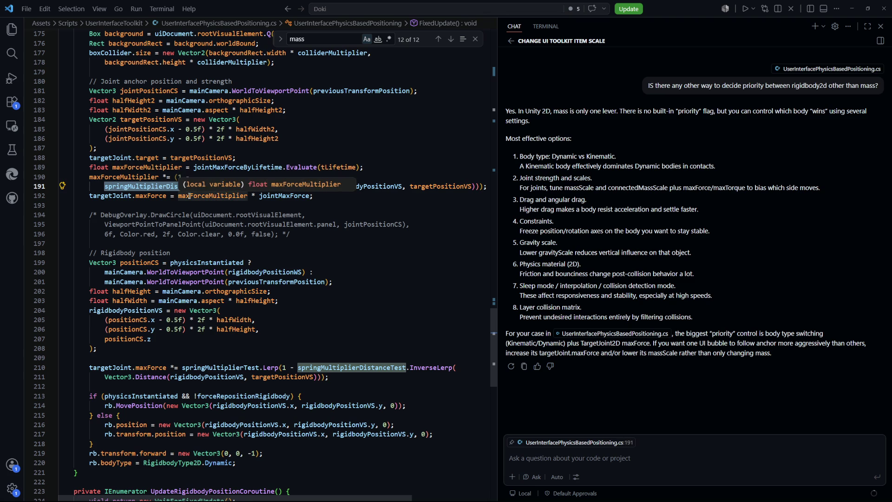
{"action": "left_click", "coordinate": [442, 187]}
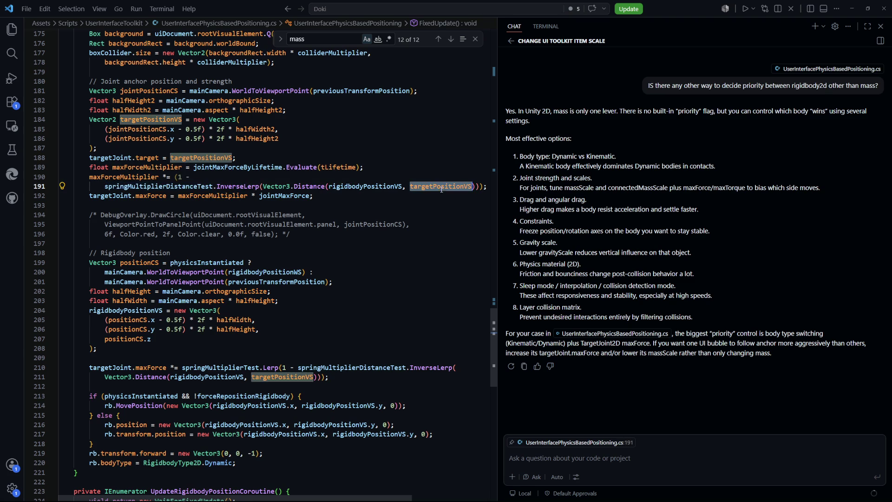
{"action": "left_click", "coordinate": [372, 186]}
{"action": "left_click", "coordinate": [375, 215]}
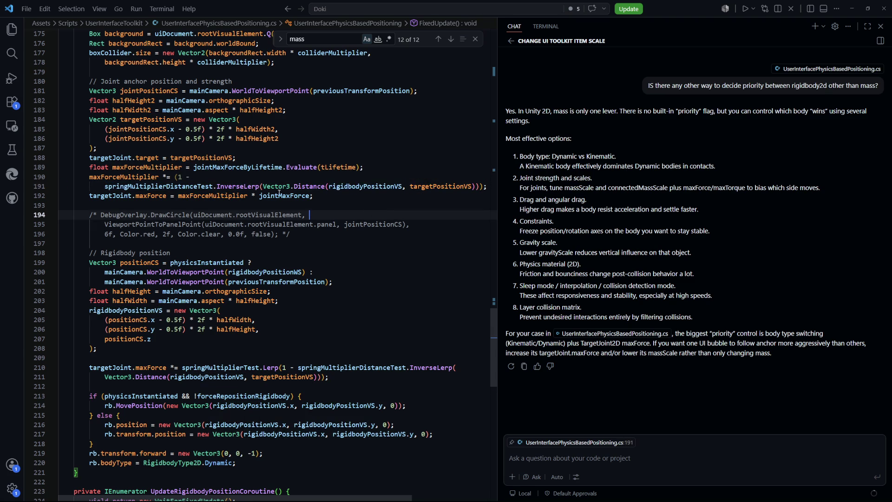
{"action": "left_click", "coordinate": [209, 197]}
{"action": "left_click", "coordinate": [135, 179]}
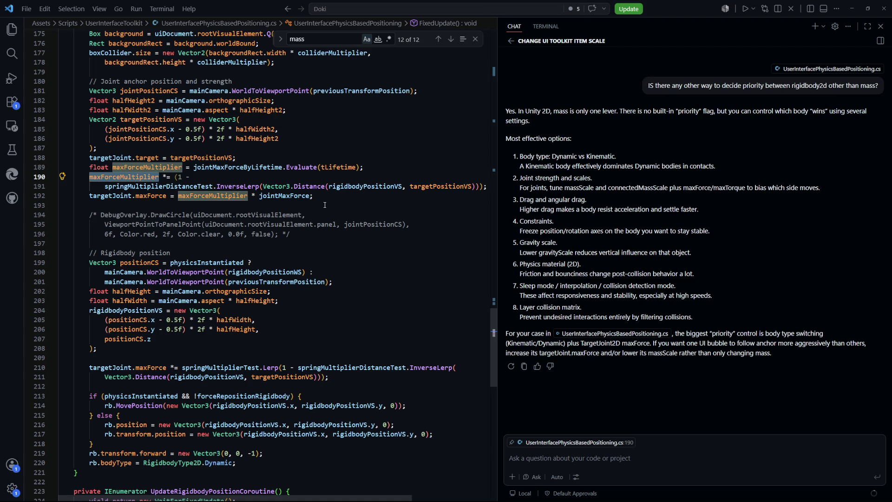
{"action": "left_click", "coordinate": [209, 376]}
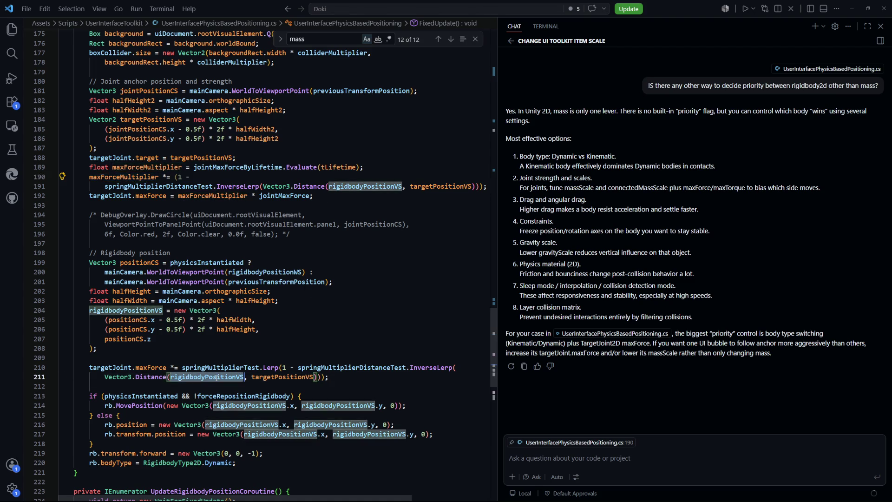
{"action": "left_click", "coordinate": [327, 300]}
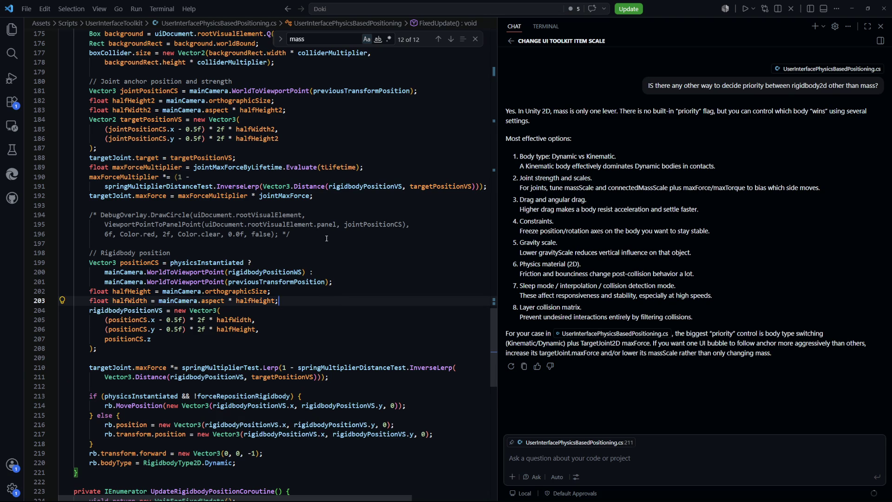
Delete lines 190–191 and use the jointMaxForceByLifetime.Evaluate expression in place of maxForceMultiplier.
{"action": "left_click_drag", "start_coordinate": [487, 186], "coordinate": [61, 180]}
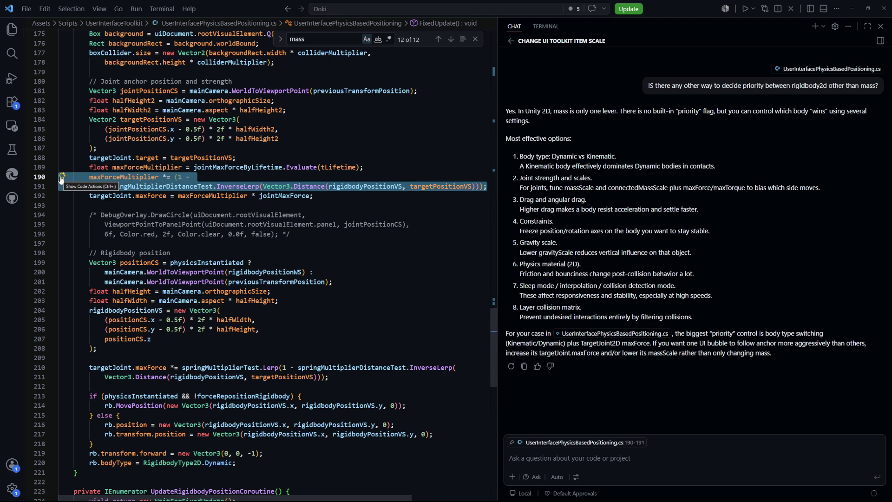
{"action": "key", "text": "BackSpace"}
{"action": "key", "text": "BackSpace"}
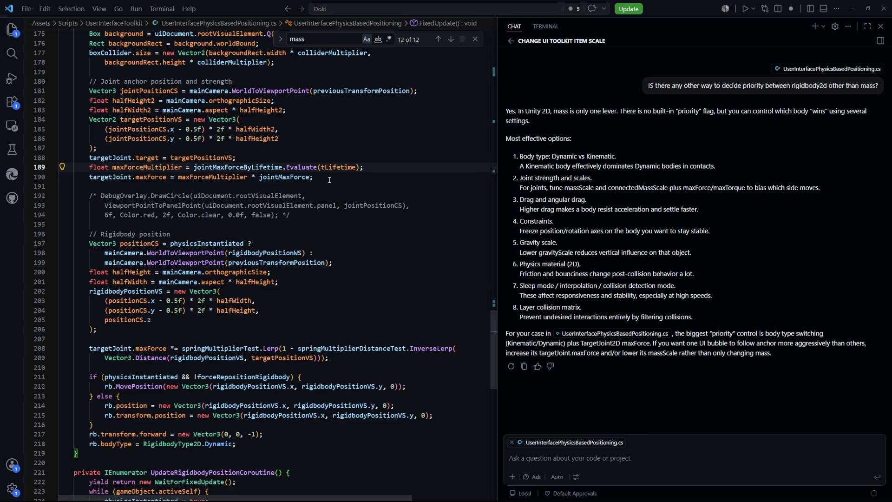
{"action": "double_click", "coordinate": [214, 177]}
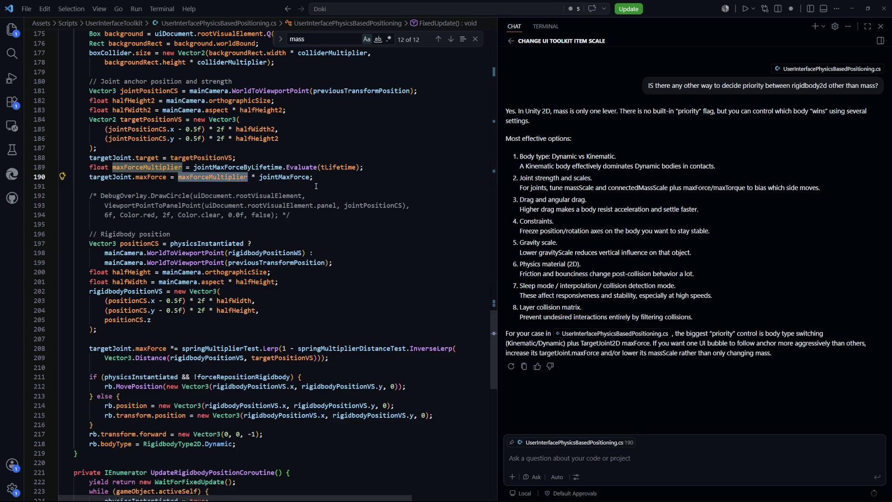
{"action": "key", "text": "ctrl+l"}
{"action": "left_click_drag", "start_coordinate": [361, 167], "coordinate": [194, 168]}
{"action": "key", "text": "ctrl+c"}
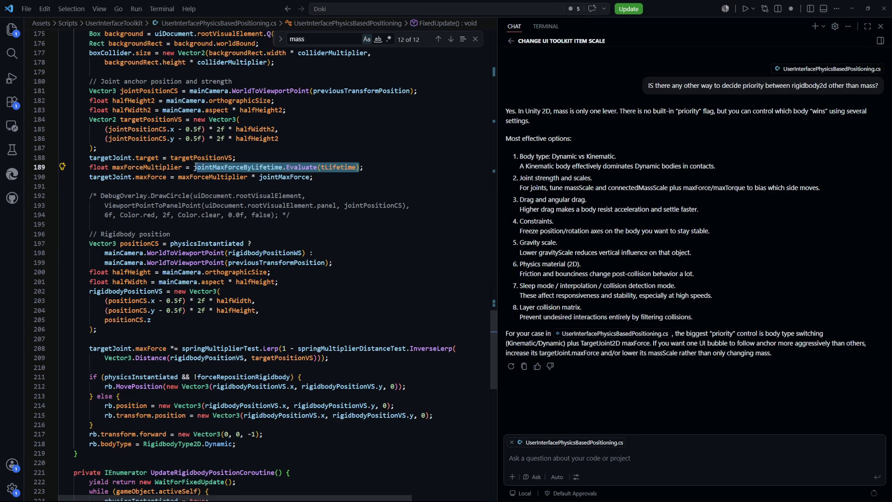
{"action": "key", "text": "BackSpace"}
{"action": "double_click", "coordinate": [214, 177]}
{"action": "key", "text": "ctrl+v"}
{"action": "left_click_drag", "start_coordinate": [268, 168], "coordinate": [269, 161]}
{"action": "key", "text": "BackSpace"}
Review the springMultiplierDistanceTest maxForce scaling statement in the rigidbody position code.
{"action": "left_click", "coordinate": [228, 233]}
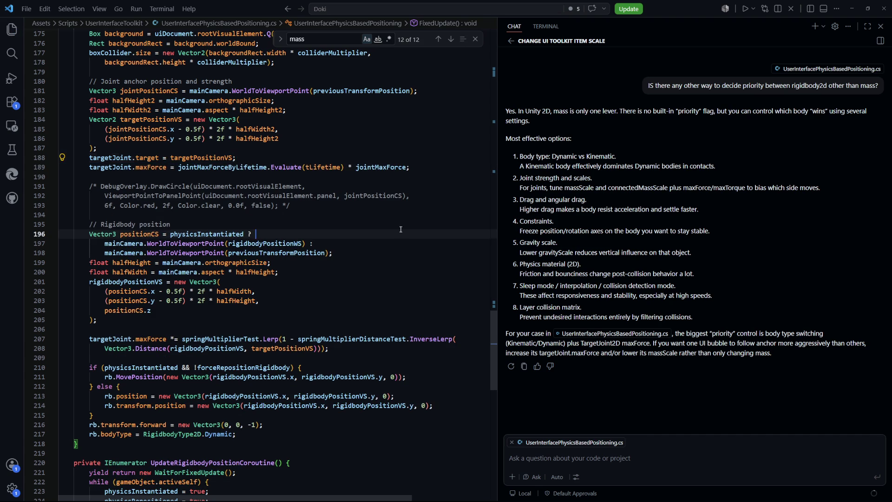
{"action": "left_click_drag", "start_coordinate": [342, 352], "coordinate": [59, 338]}
{"action": "key", "text": "Up"}
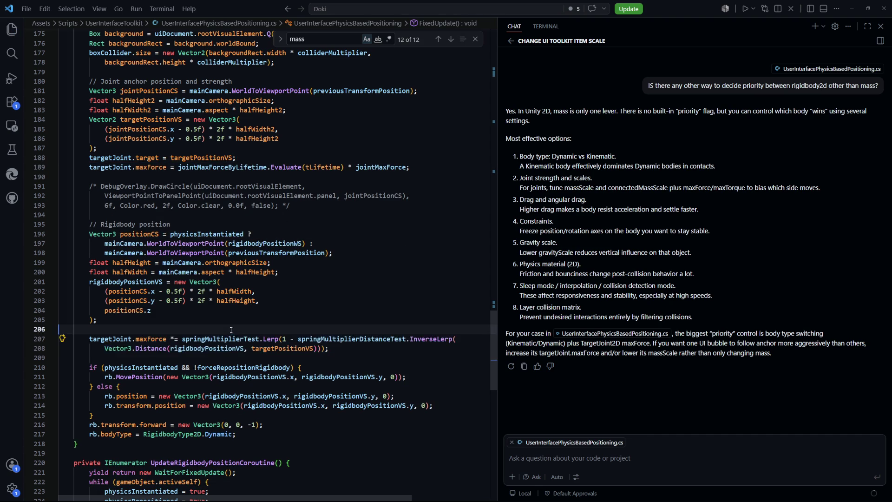
{"action": "mouse_move", "coordinate": [344, 347]}
{"action": "left_mouse_down"}
{"action": "mouse_move", "coordinate": [59, 338]}
{"action": "mouse_move", "coordinate": [90, 340]}
{"action": "left_mouse_up"}
{"action": "double_click", "coordinate": [219, 338]}
{"action": "mouse_move", "coordinate": [328, 348]}
{"action": "left_mouse_down"}
{"action": "mouse_move", "coordinate": [260, 338]}
{"action": "mouse_move", "coordinate": [298, 339]}
{"action": "mouse_move", "coordinate": [61, 340]}
{"action": "mouse_move", "coordinate": [193, 339]}
{"action": "left_mouse_up"}
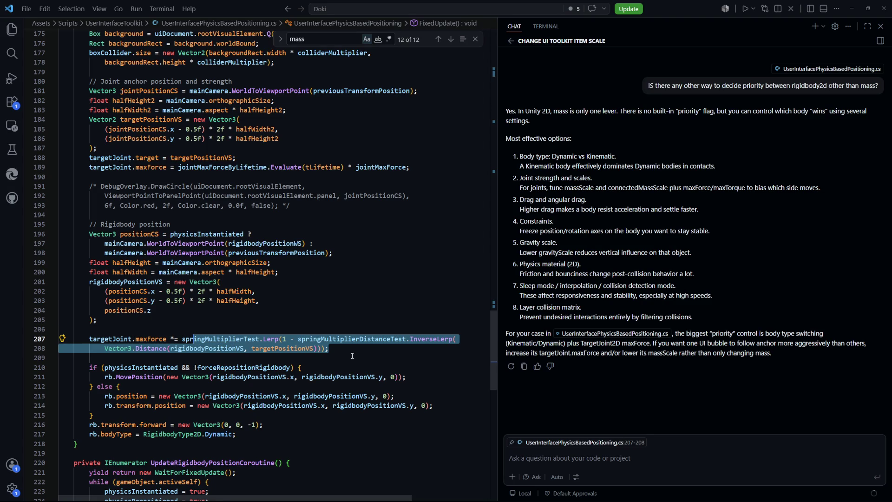
{"action": "double_click", "coordinate": [250, 340]}
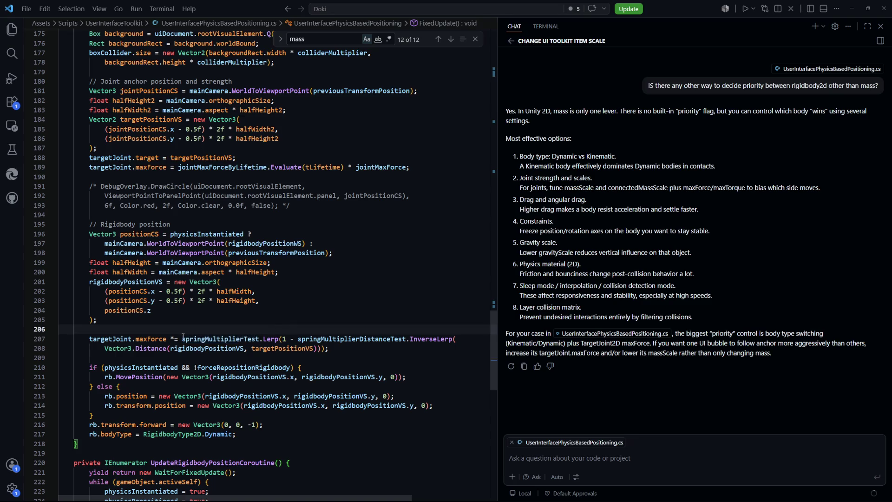
{"action": "left_click_drag", "start_coordinate": [181, 339], "coordinate": [330, 348]}
{"action": "left_click", "coordinate": [332, 348]}
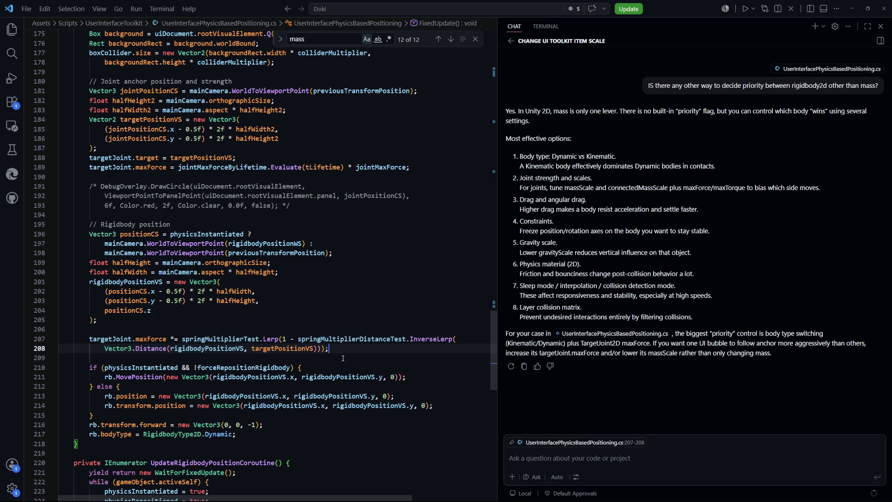
{"action": "double_click", "coordinate": [395, 338]}
{"action": "left_click", "coordinate": [333, 301]}
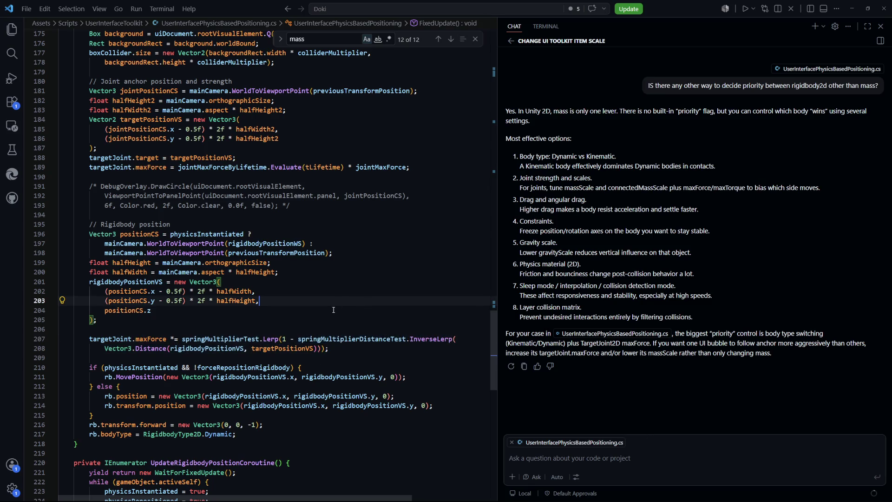
{"action": "key", "text": "alt+Tab"}
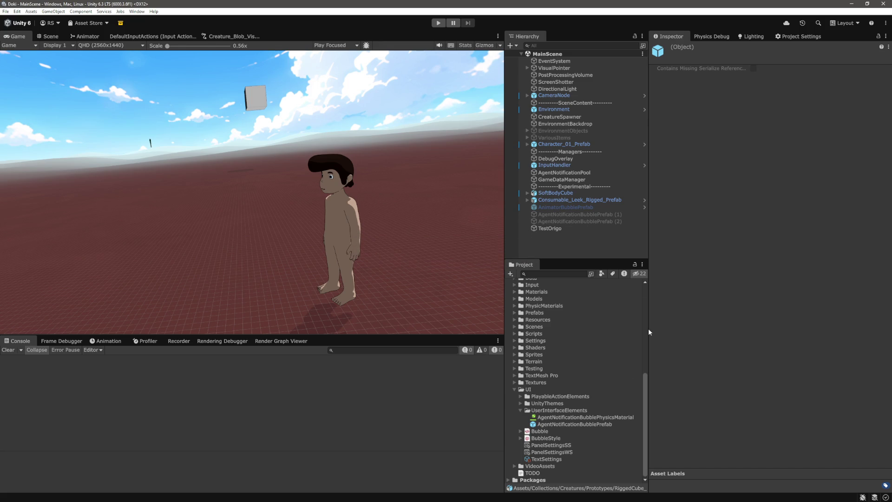
Show AgentNotificationBubblePrefab's positioning script fields, then enter Play mode with Ctrl+P.
{"action": "left_click", "coordinate": [575, 424]}
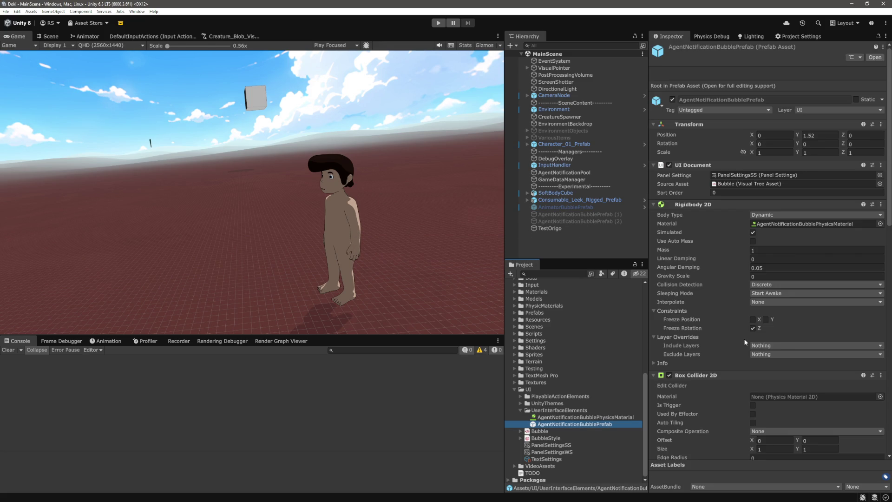
{"action": "scroll", "coordinate": [743, 338], "scroll_direction": "down", "scroll_amount": 15}
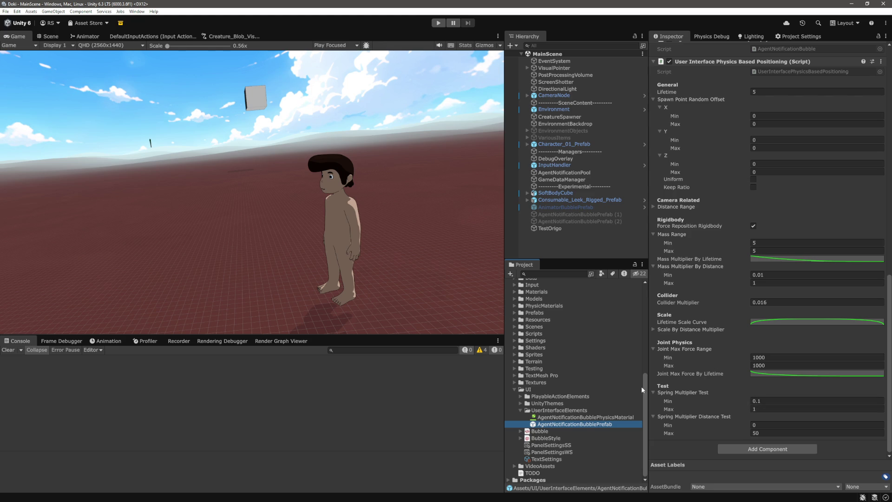
{"action": "key", "text": "alt+Tab"}
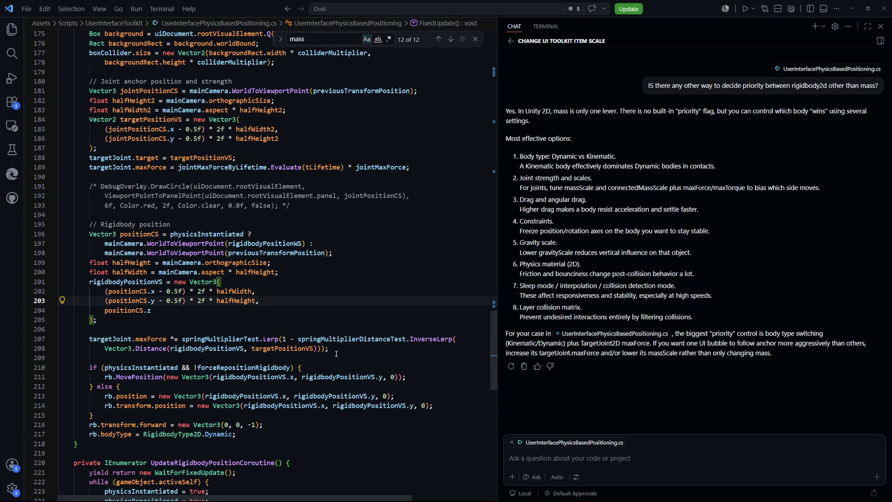
{"action": "key", "text": "alt+Tab"}
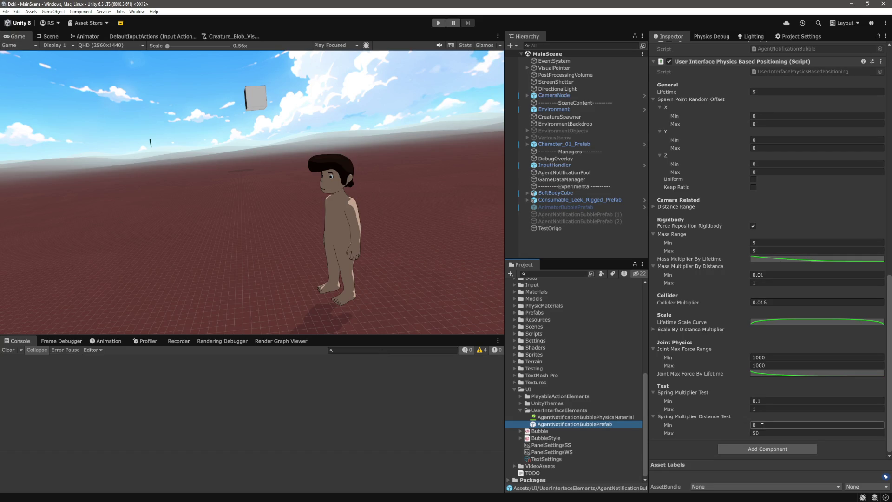
{"action": "key", "text": "alt+Tab"}
{"action": "key", "text": "alt+Tab"}
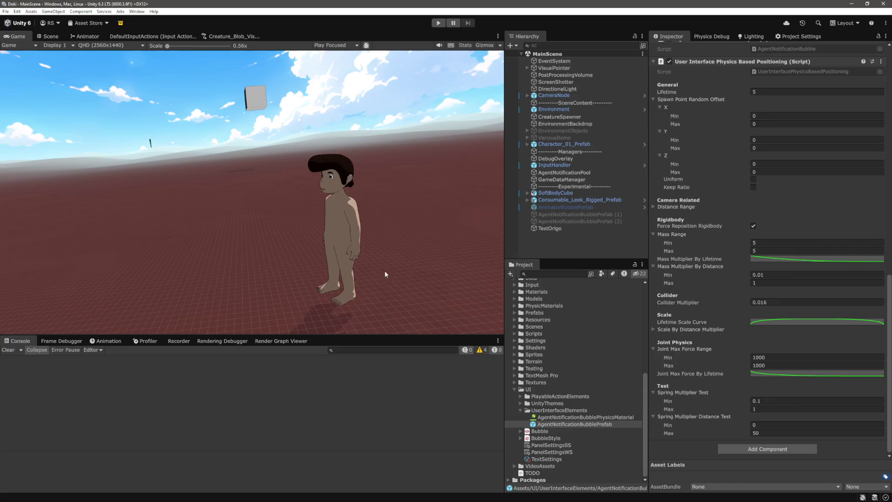
{"action": "key", "text": "ctrl+p"}
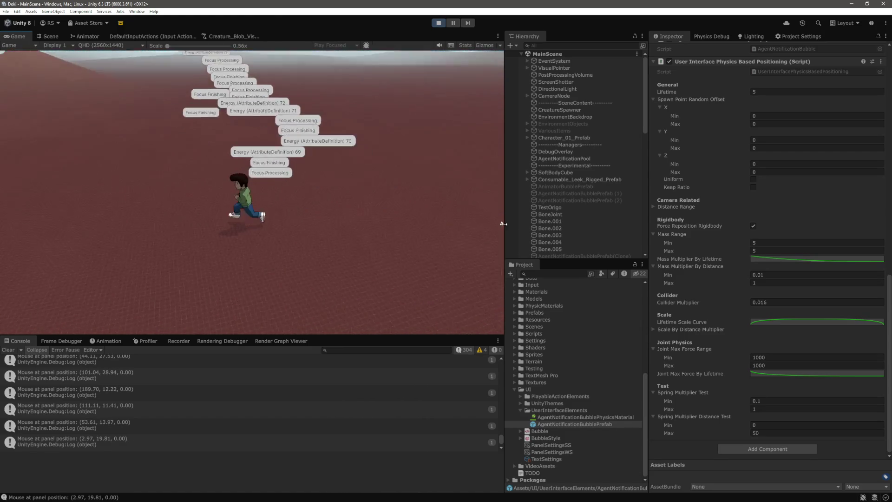
Stop Play mode after watching the bubbles settle and return to the script editor.
{"action": "left_click", "coordinate": [438, 22]}
{"action": "key", "text": "alt+Tab"}
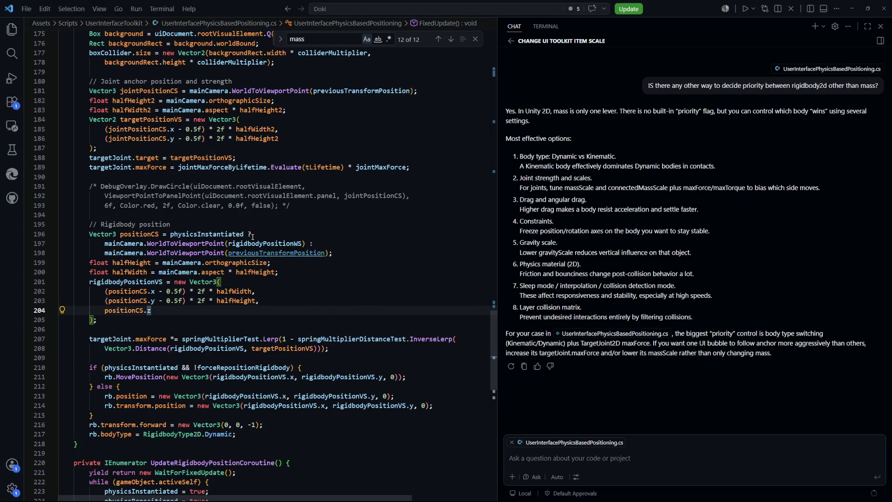
Look over where targetJoint.maxForce is set and used in the script.
{"action": "scroll", "coordinate": [212, 333], "scroll_direction": "down", "scroll_amount": 1}
{"action": "left_click_drag", "start_coordinate": [329, 313], "coordinate": [90, 304]}
{"action": "left_click", "coordinate": [89, 304]}
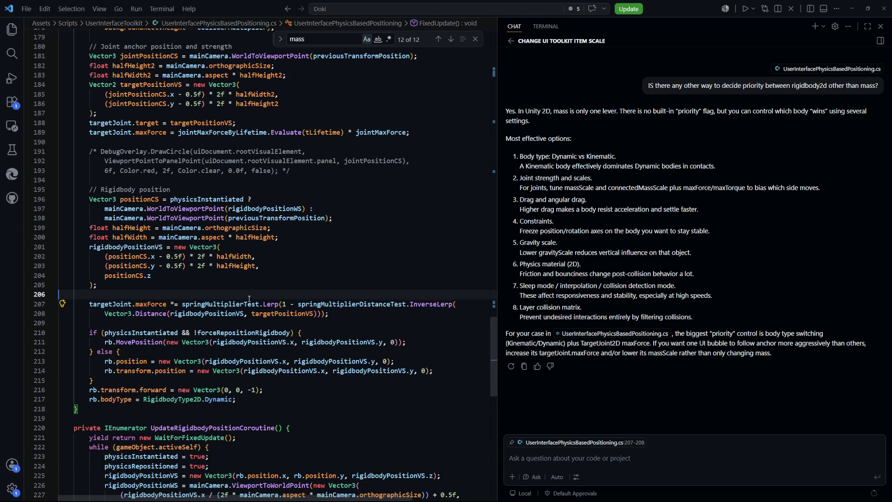
{"action": "left_click", "coordinate": [150, 134]}
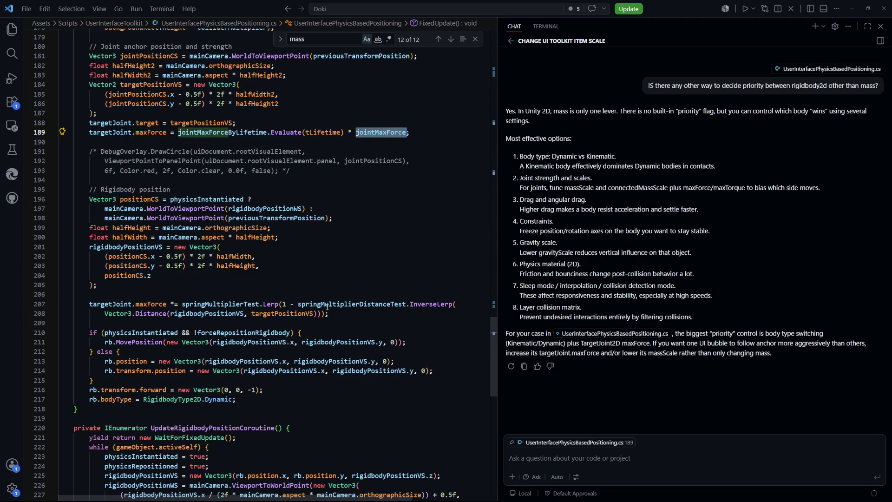
{"action": "left_click", "coordinate": [279, 323]}
{"action": "left_click", "coordinate": [248, 278]}
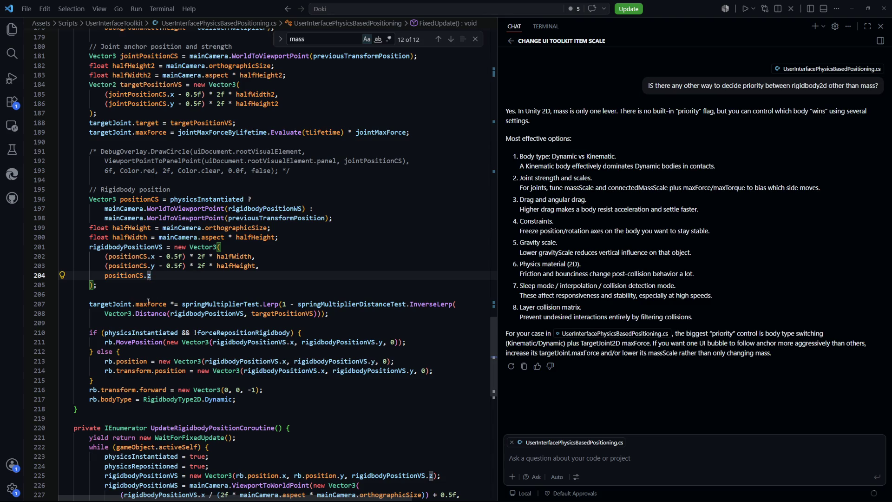
{"action": "scroll", "coordinate": [148, 302], "scroll_direction": "up", "scroll_amount": 2}
{"action": "scroll", "coordinate": [172, 244], "scroll_direction": "down", "scroll_amount": 2}
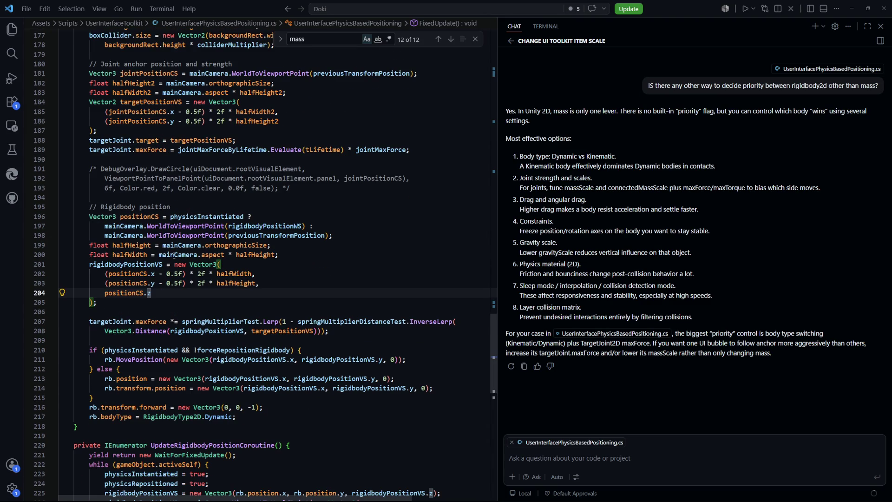
Comment out the spring multiplier maxForce scaling statement.
{"action": "left_click_drag", "start_coordinate": [348, 335], "coordinate": [89, 321]}
{"action": "key", "text": "shift+alt+a"}
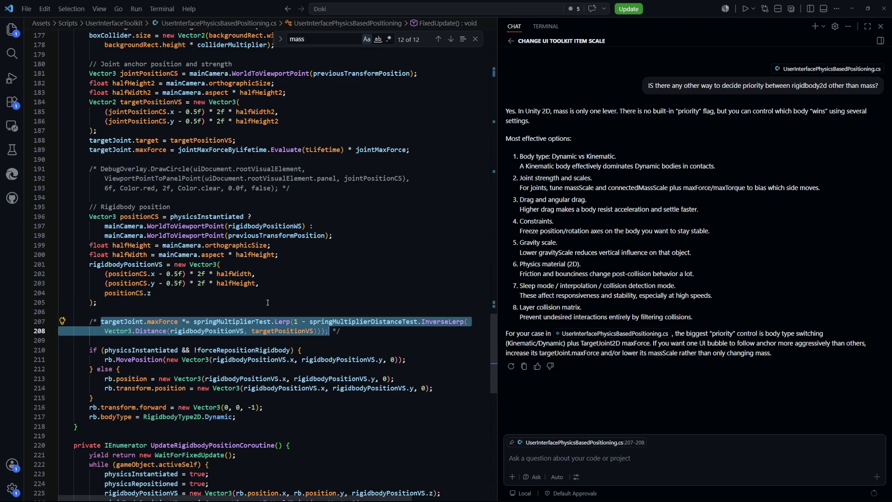
{"action": "left_click", "coordinate": [288, 290]}
{"action": "scroll", "coordinate": [288, 291], "scroll_direction": "up", "scroll_amount": 4}
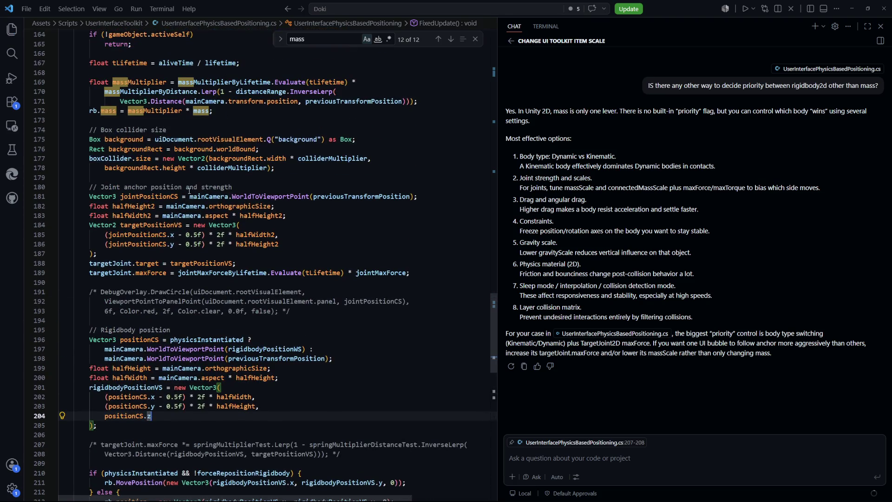
{"action": "scroll", "coordinate": [153, 116], "scroll_direction": "down", "scroll_amount": 2}
{"action": "scroll", "coordinate": [217, 201], "scroll_direction": "down", "scroll_amount": 2}
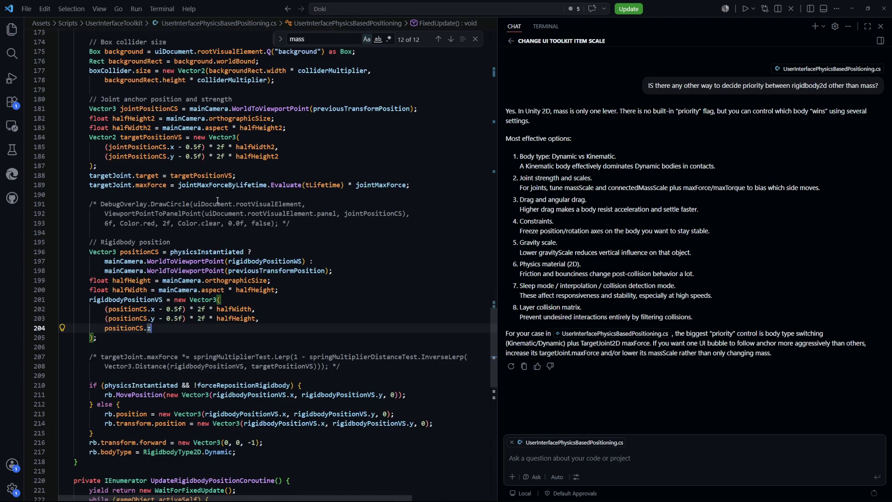
{"action": "left_click", "coordinate": [185, 347]}
{"action": "scroll", "coordinate": [188, 342], "scroll_direction": "down", "scroll_amount": 3}
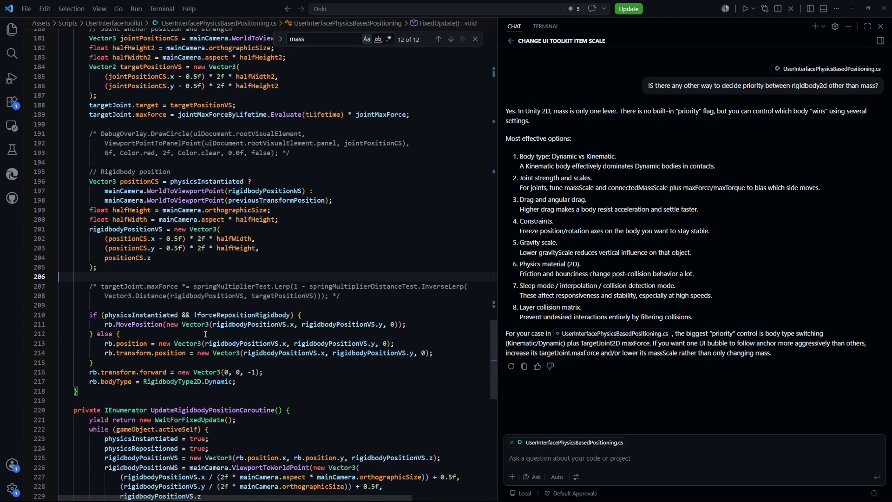
Duplicate the commented-out spring multiplier lines and outdent the copy one level.
{"action": "left_click_drag", "start_coordinate": [349, 297], "coordinate": [88, 287]}
{"action": "key", "text": "ctrl+c"}
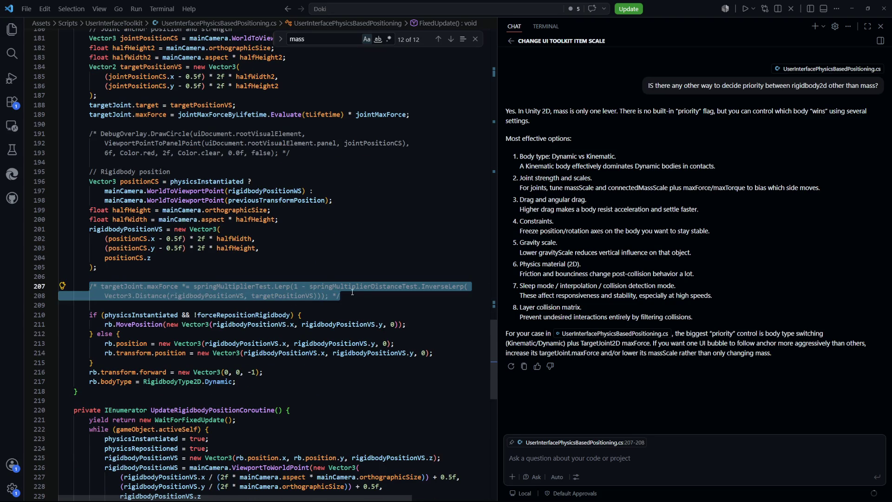
{"action": "left_click", "coordinate": [353, 292]}
{"action": "key", "text": "Return"}
{"action": "key", "text": "ctrl+v"}
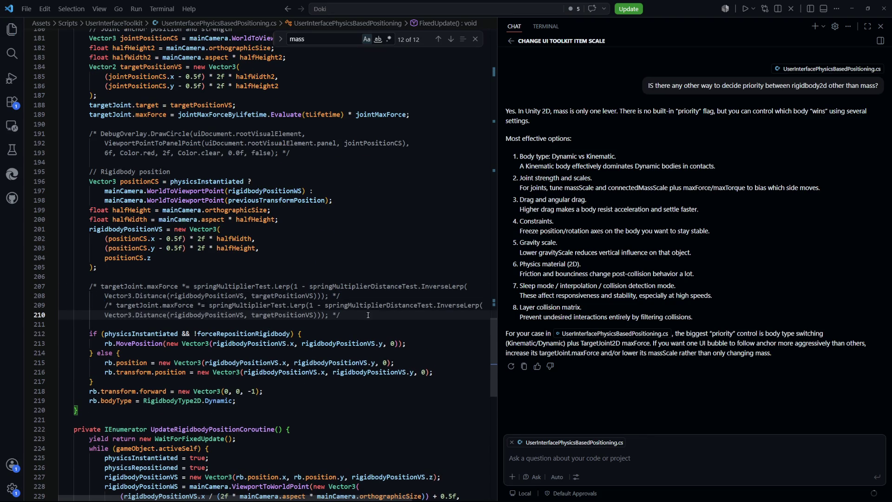
{"action": "left_click_drag", "start_coordinate": [368, 315], "coordinate": [93, 305]}
{"action": "key", "text": "shift+Tab"}
{"action": "key", "text": "Right"}
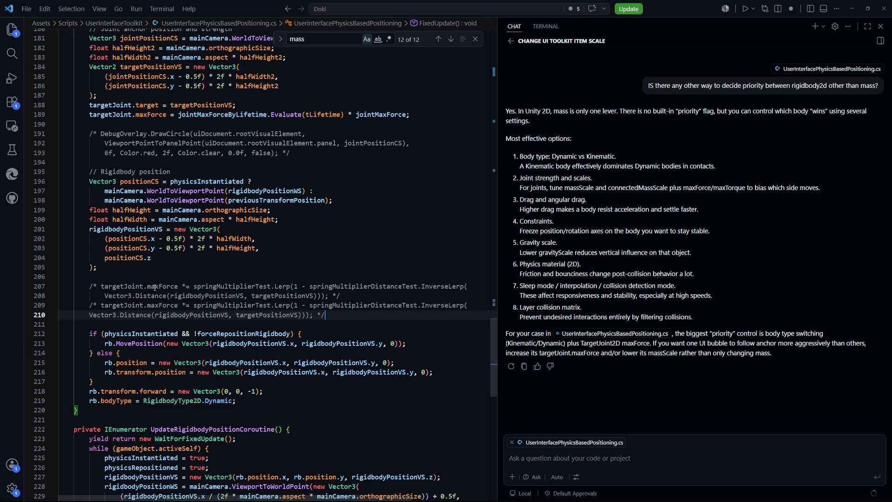
Uncomment the copied lines and replace targetJoint.maxForce with rb.mass.
{"action": "left_click_drag", "start_coordinate": [349, 315], "coordinate": [89, 305]}
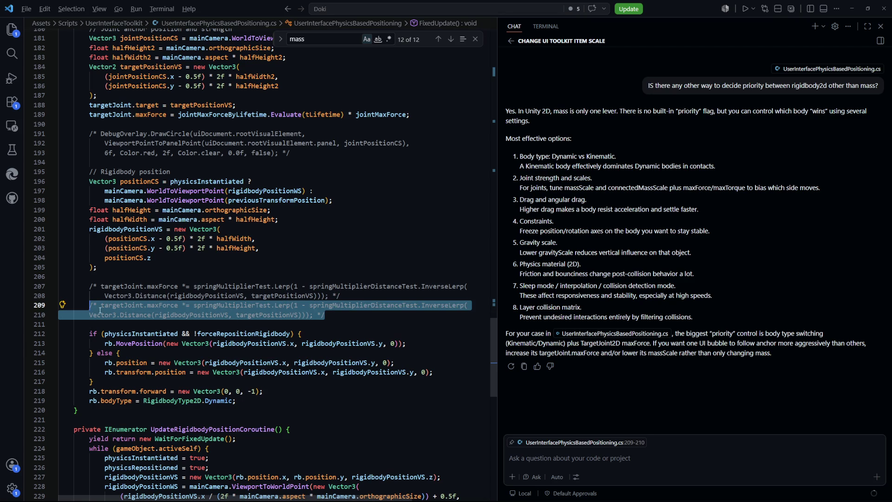
{"action": "key", "text": "shift+alt+a"}
{"action": "key", "text": "Left"}
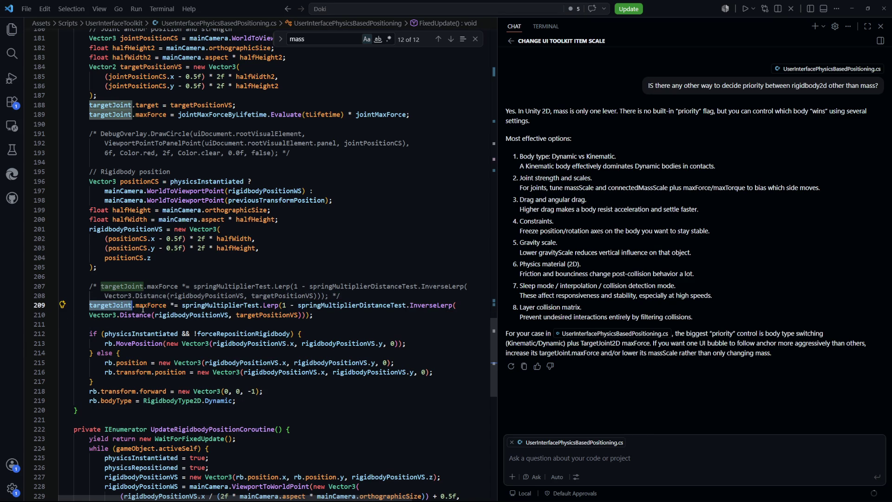
{"action": "key", "text": "ctrl+shift+Right"}
{"action": "type", "text": "rb"}
{"action": "double_click", "coordinate": [116, 310]}
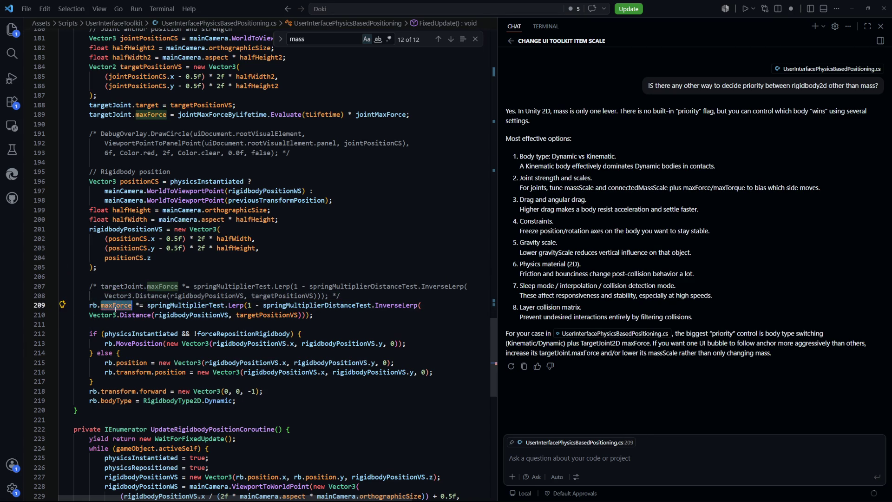
{"action": "type", "text": "mass"}
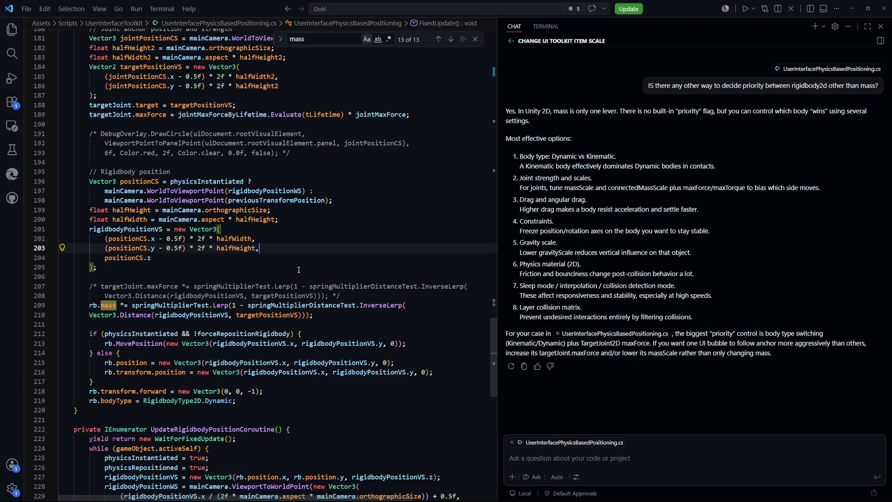
{"action": "key", "text": "alt+Tab"}
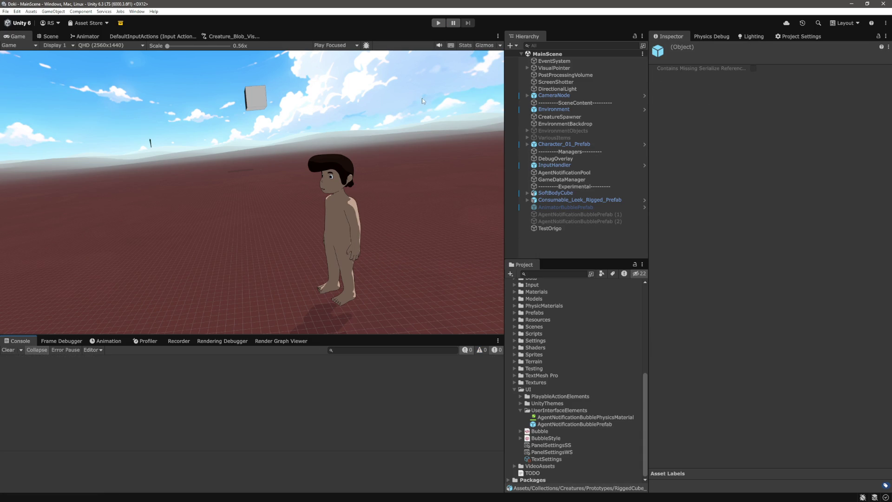
Run the game with the mass-scaled script and watch Energy and Focus bubbles stack.
{"action": "left_click", "coordinate": [435, 25]}
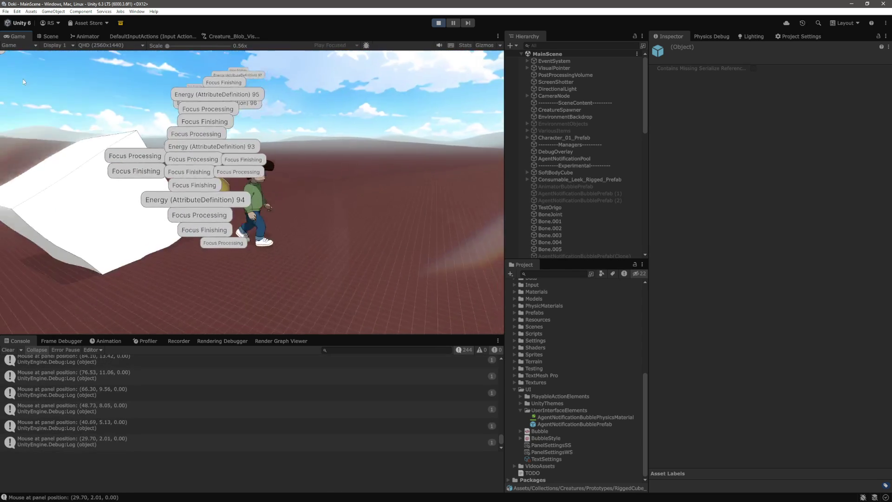
{"action": "mouse_move", "coordinate": [256, 192]}
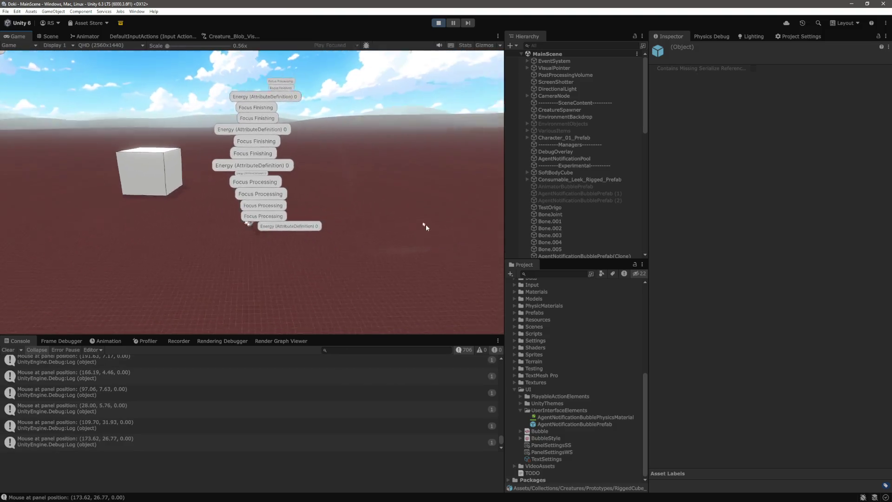
{"action": "scroll", "coordinate": [587, 215], "scroll_direction": "down", "scroll_amount": 5}
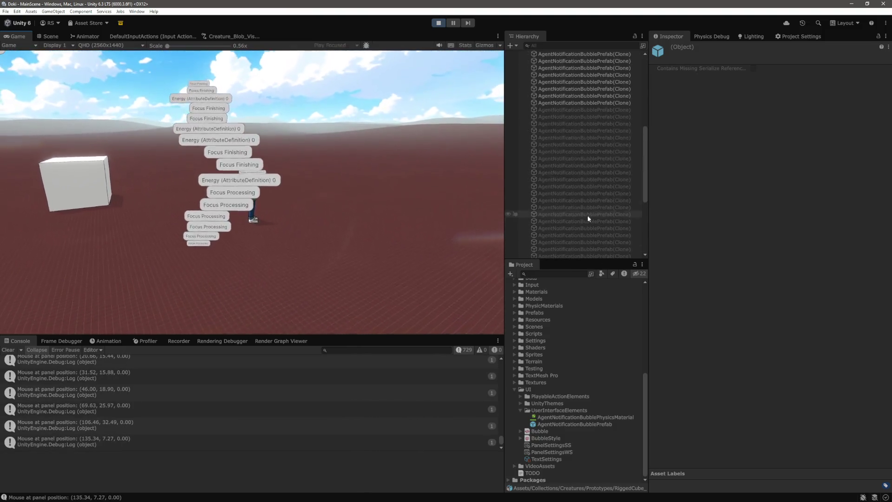
Select all AgentNotificationBubblePrefab(Clone) objects and set Spring Multiplier Distance Test Max to 10.
{"action": "left_click", "coordinate": [586, 134]}
{"action": "scroll", "coordinate": [581, 204], "scroll_direction": "down", "scroll_amount": 5}
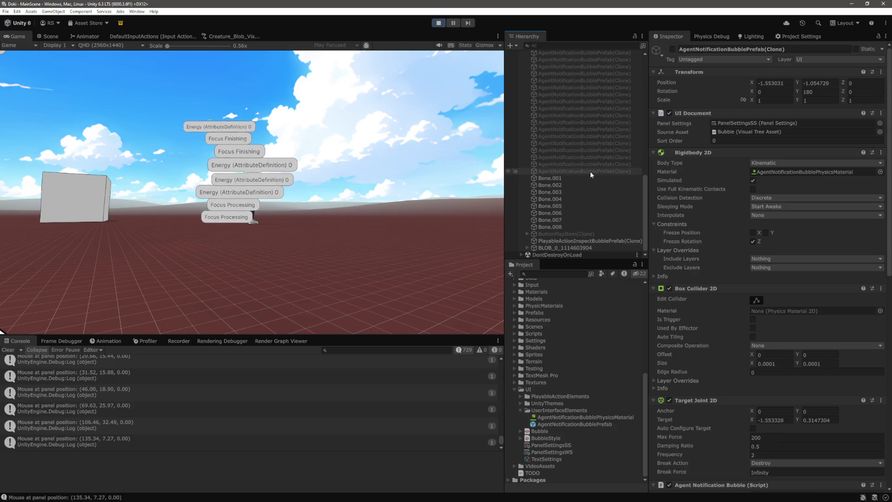
{"action": "left_click", "coordinate": [590, 171], "text": "shift"}
{"action": "scroll", "coordinate": [721, 280], "scroll_direction": "down", "scroll_amount": 10}
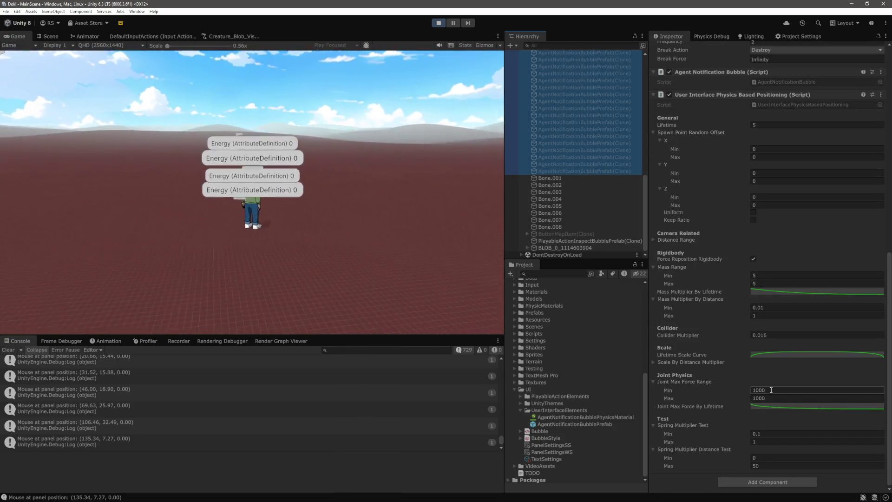
{"action": "type", "text": "10"}
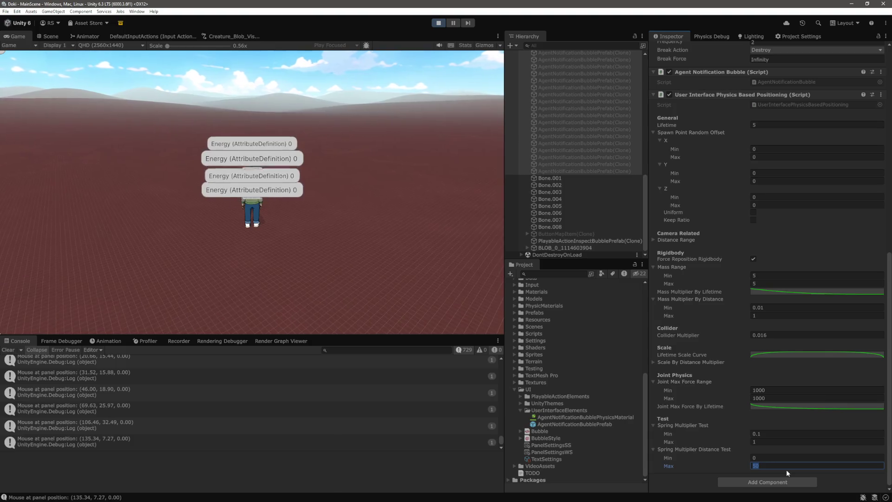
{"action": "key", "text": "Return"}
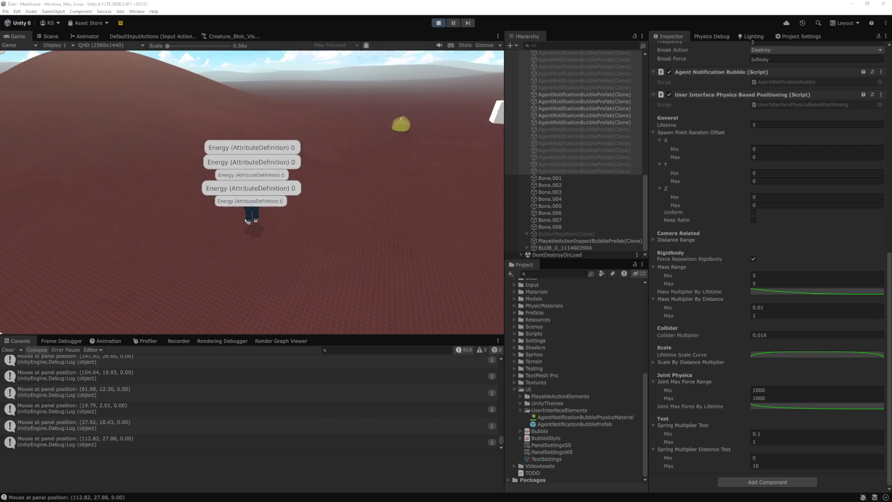
Spawn a sphere in the Game view among the bubbles, then stop play mode.
{"action": "left_click", "coordinate": [346, 235]}
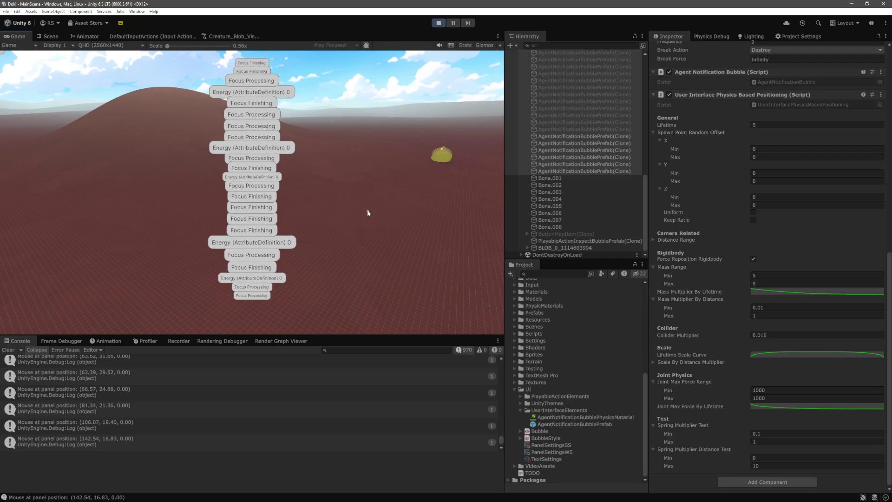
{"action": "left_click", "coordinate": [410, 184]}
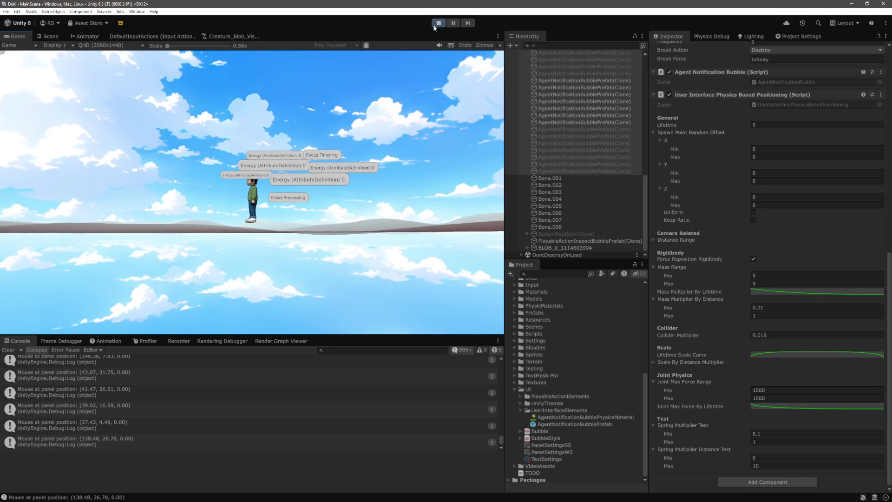
{"action": "left_click", "coordinate": [438, 23]}
Uncomment the targetJoint.maxForce distance-scaling lines 207–208, leaving the rb.mass version commented.
{"action": "key", "text": "alt+Tab"}
{"action": "key", "text": "Down"}
{"action": "scroll", "coordinate": [184, 289], "scroll_direction": "down", "scroll_amount": 1}
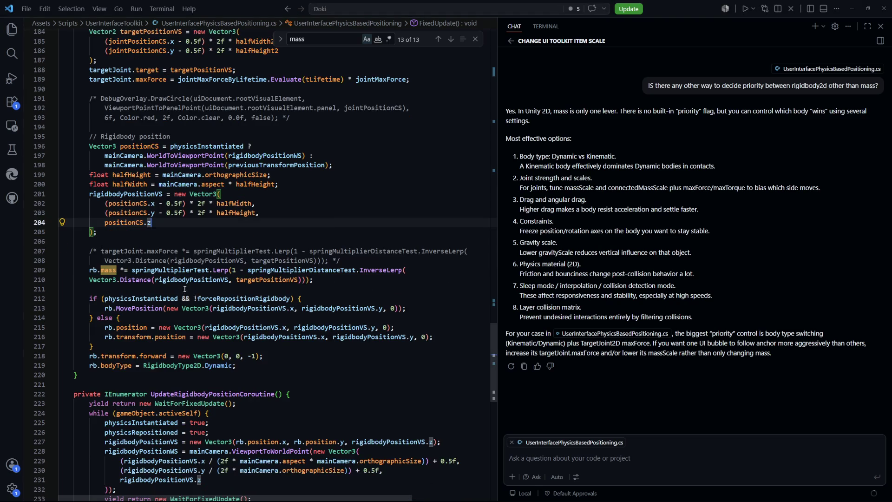
{"action": "left_click", "coordinate": [87, 274], "text": "shift"}
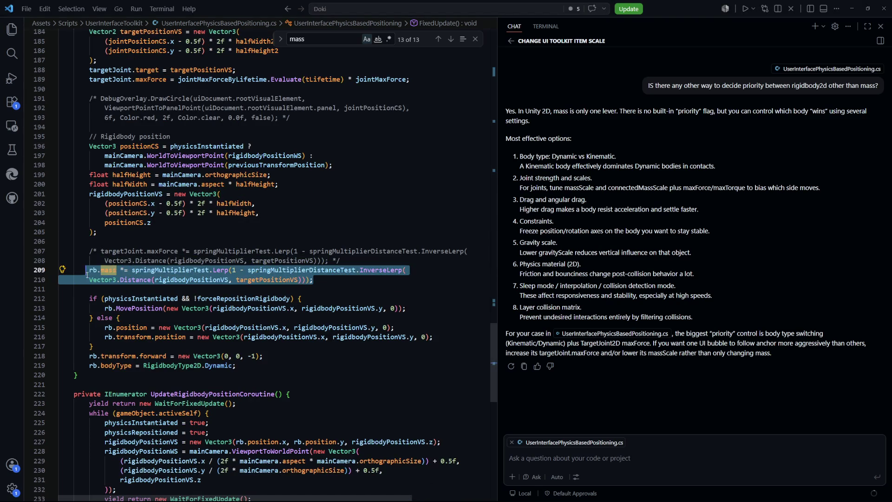
{"action": "left_click_drag", "start_coordinate": [362, 255], "coordinate": [91, 251]}
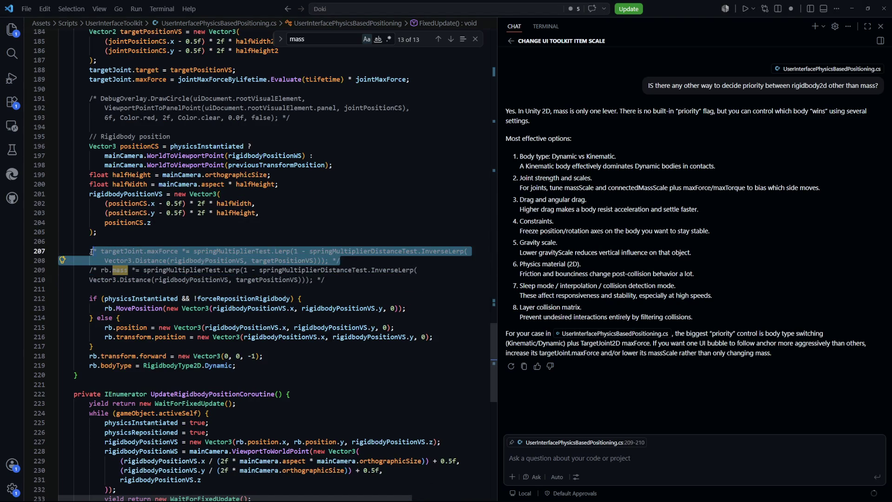
{"action": "key", "text": "shift+alt+a"}
{"action": "left_click", "coordinate": [342, 227]}
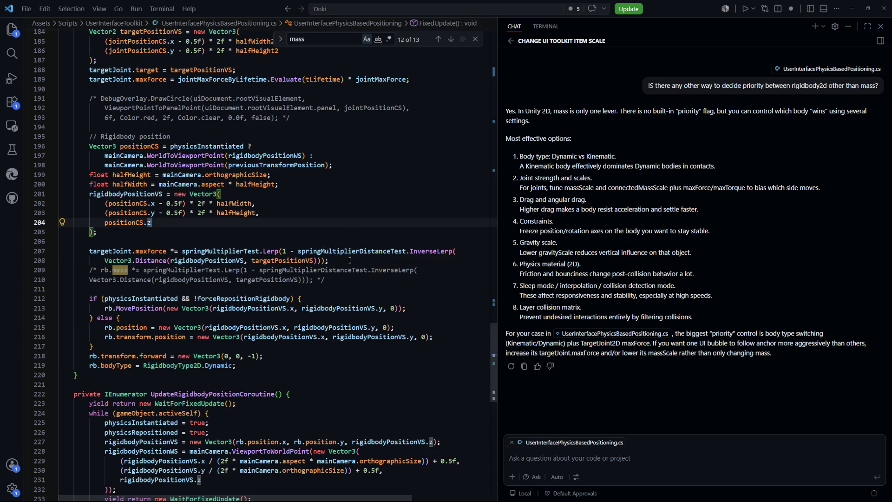
Review uses of springMultiplierDistanceTest and rigidbodyPositionVS, then return to Unity to recompile.
{"action": "double_click", "coordinate": [273, 268]}
{"action": "double_click", "coordinate": [229, 260]}
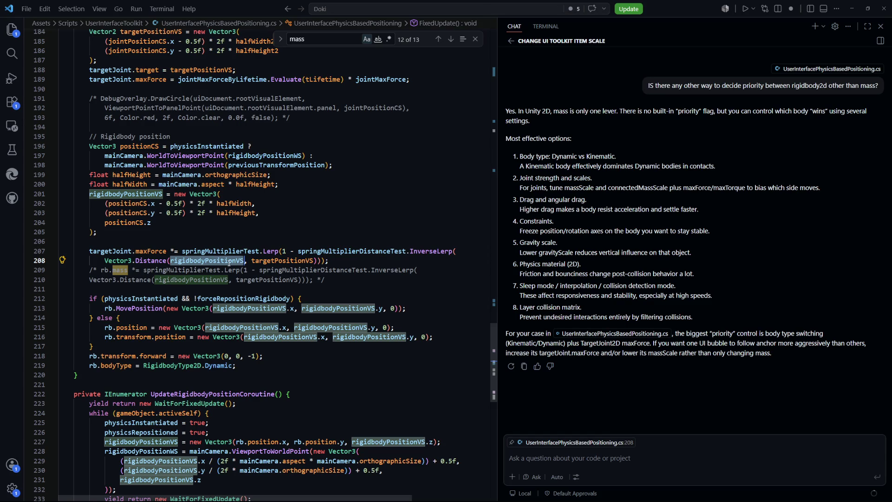
{"action": "double_click", "coordinate": [318, 251]}
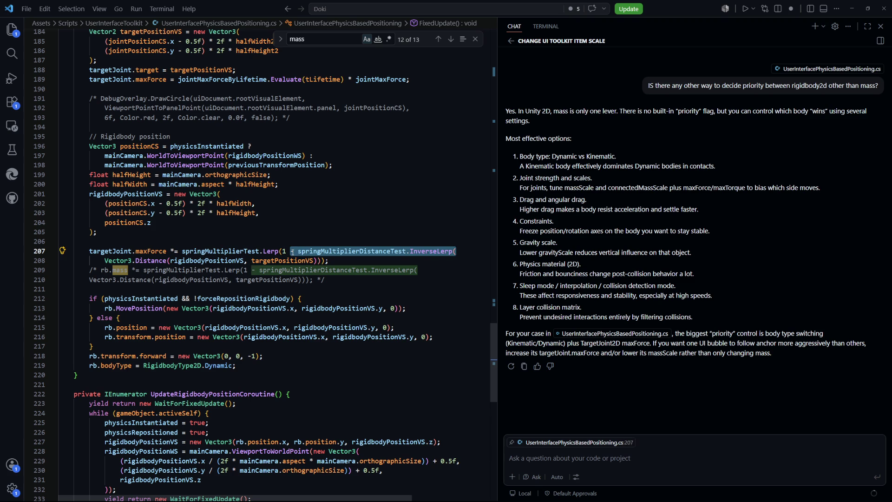
{"action": "left_click", "coordinate": [346, 264]}
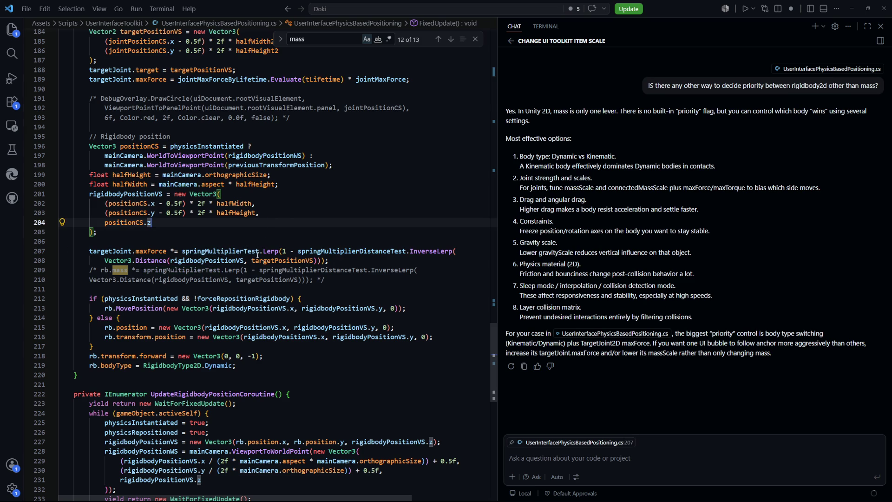
{"action": "left_click", "coordinate": [347, 231]}
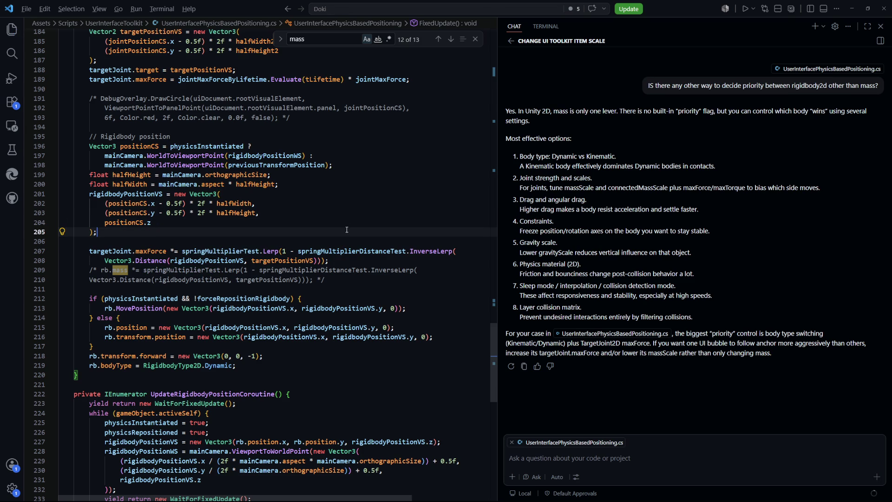
{"action": "key", "text": "alt+Tab"}
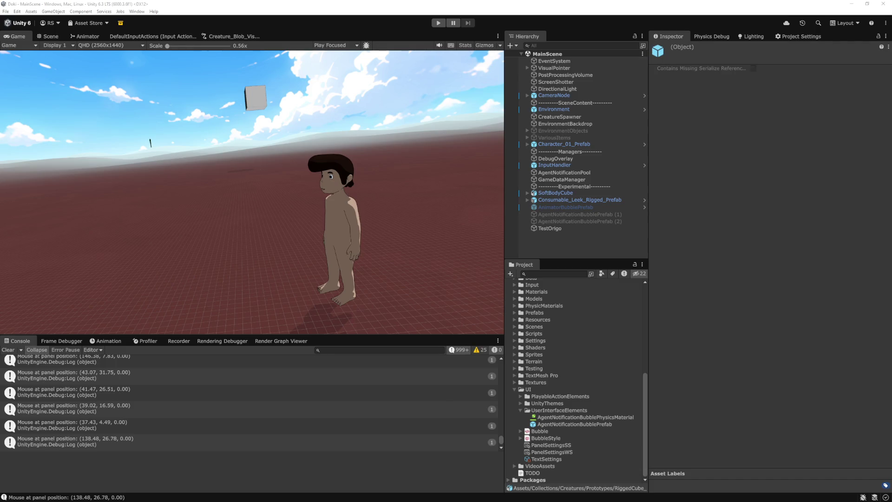
Run the game with distance-scaled joint force, watch the bubbles stack, then stop it.
{"action": "left_click", "coordinate": [439, 23]}
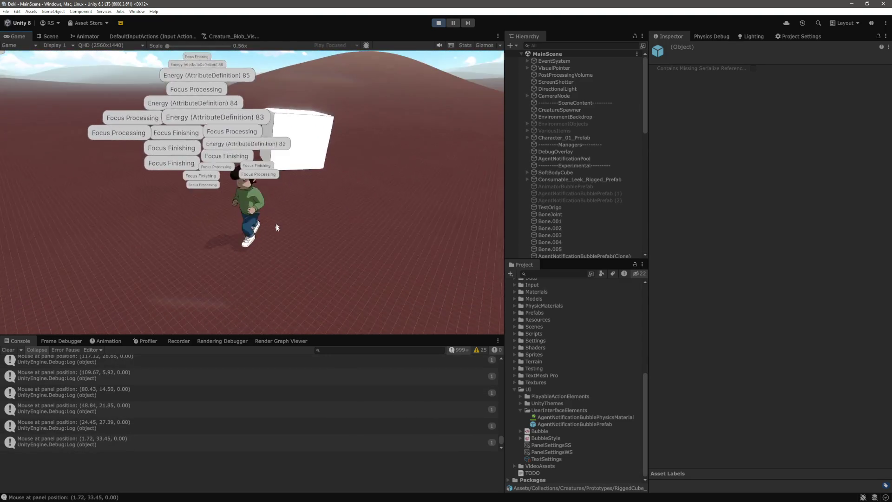
{"action": "left_click", "coordinate": [439, 23]}
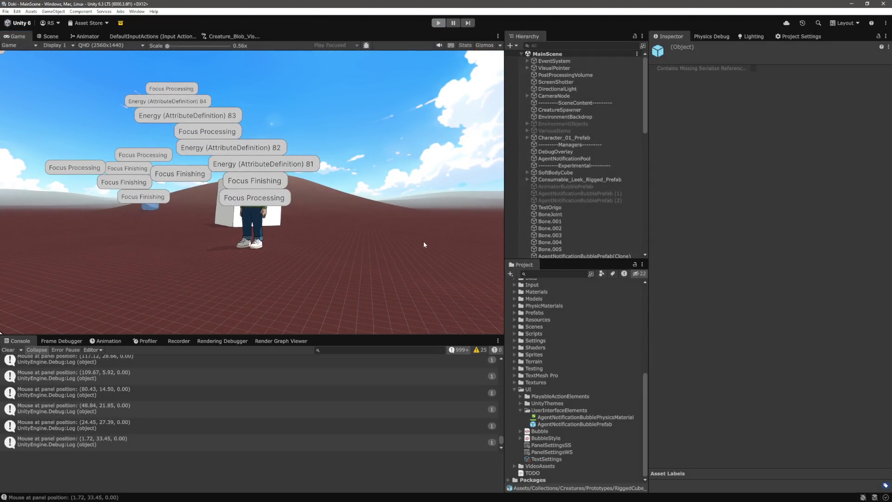
Uncomment the rigidbody mass-by-distance scaling lines 209–210, save the script, and return to Unity.
{"action": "key", "text": "alt+Tab"}
{"action": "scroll", "coordinate": [182, 311], "scroll_direction": "down", "scroll_amount": 2}
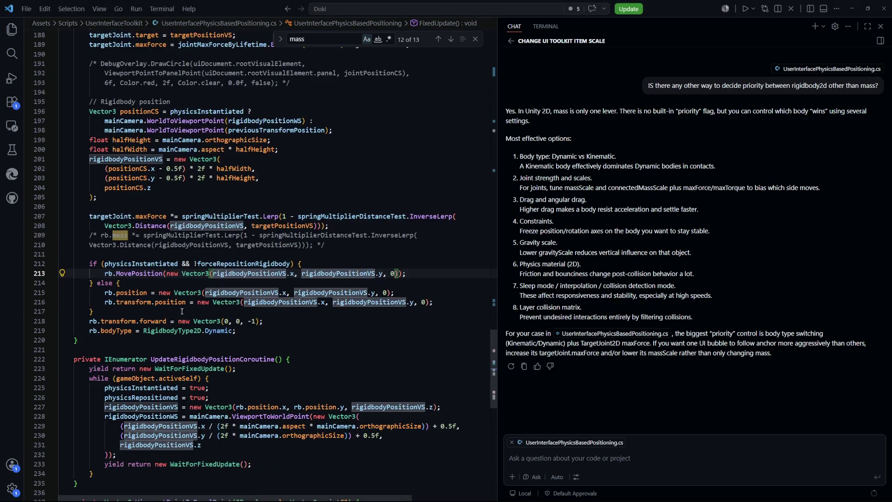
{"action": "scroll", "coordinate": [354, 239], "scroll_direction": "down", "scroll_amount": 1}
{"action": "left_click_drag", "start_coordinate": [345, 225], "coordinate": [97, 223]}
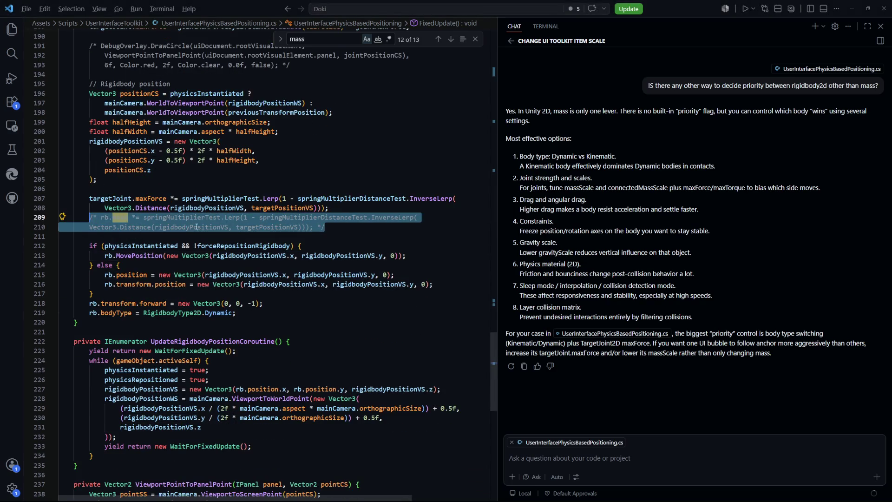
{"action": "key", "text": "shift+alt+a"}
{"action": "left_click", "coordinate": [393, 232]}
{"action": "key", "text": "ctrl+s"}
{"action": "key", "text": "alt+Tab"}
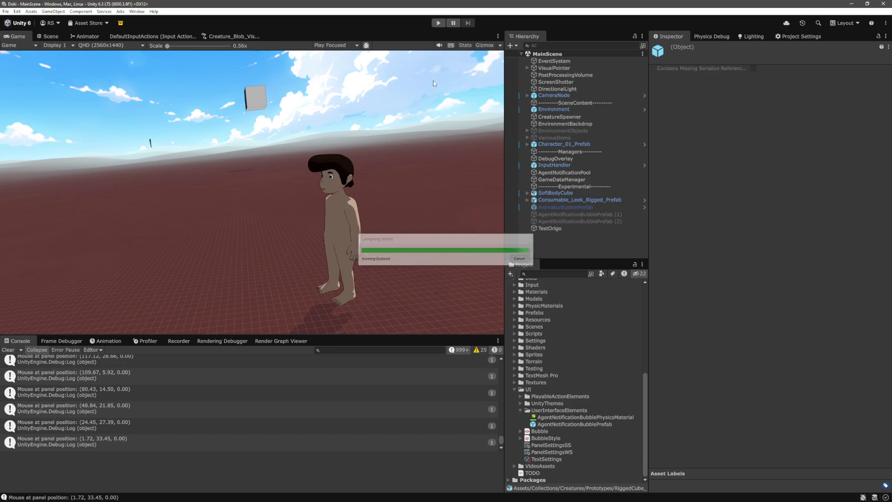
Play-test the bubbles with distance-scaled mass and joint force, then stop the game.
{"action": "left_click", "coordinate": [439, 24]}
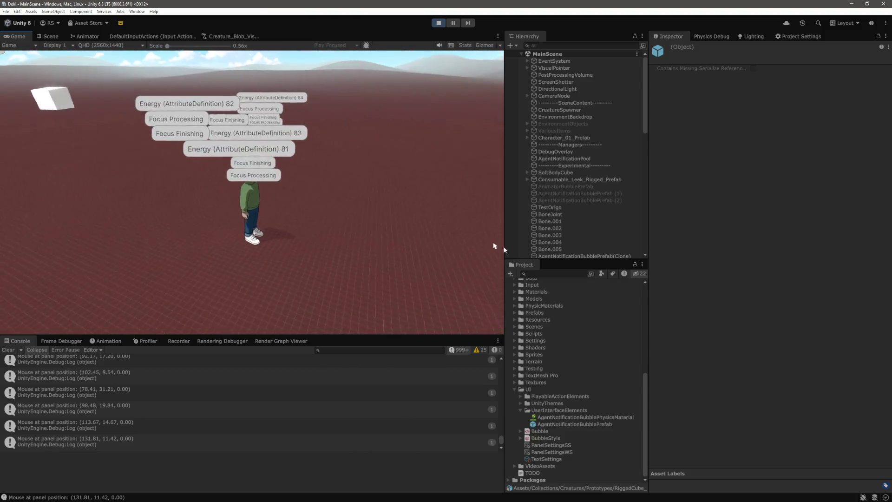
{"action": "mouse_move", "coordinate": [263, 203]}
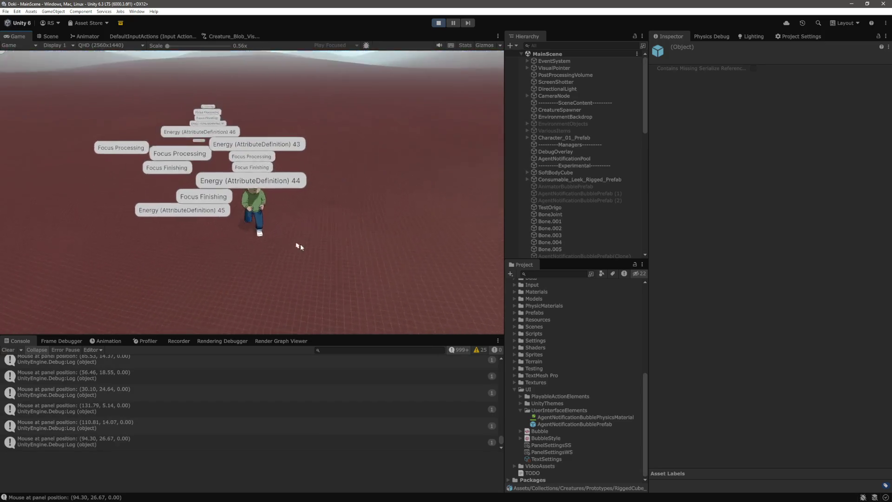
{"action": "mouse_move", "coordinate": [226, 217]}
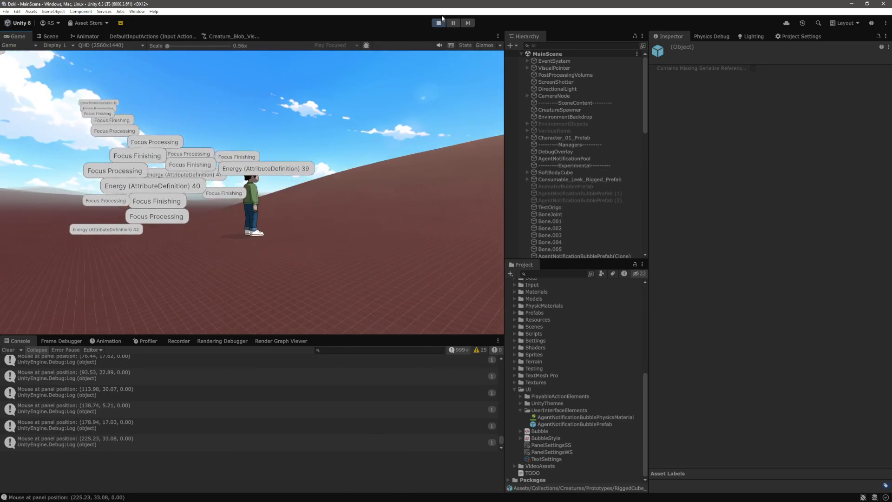
{"action": "key", "text": "ctrl+p"}
Comment out both the joint-force and mass distance-scaling statements (lines 207–210) and return to Unity.
{"action": "key", "text": "alt+Tab"}
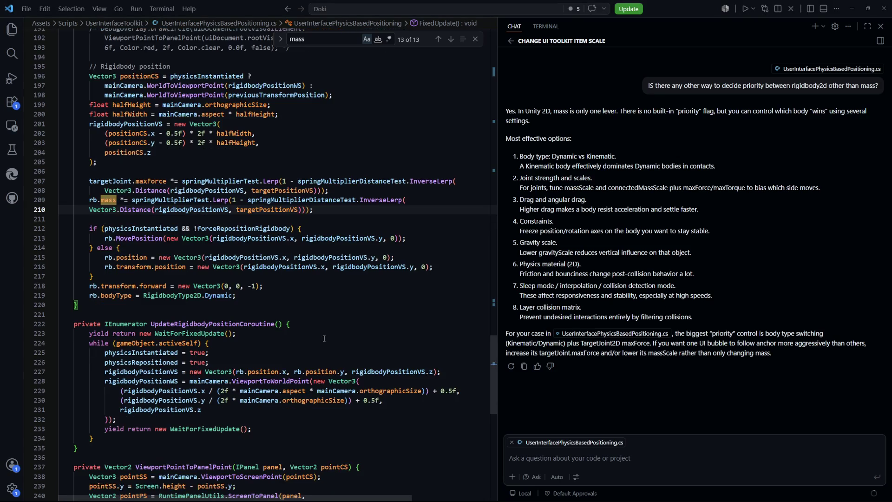
{"action": "left_click_drag", "start_coordinate": [327, 224], "coordinate": [93, 216]}
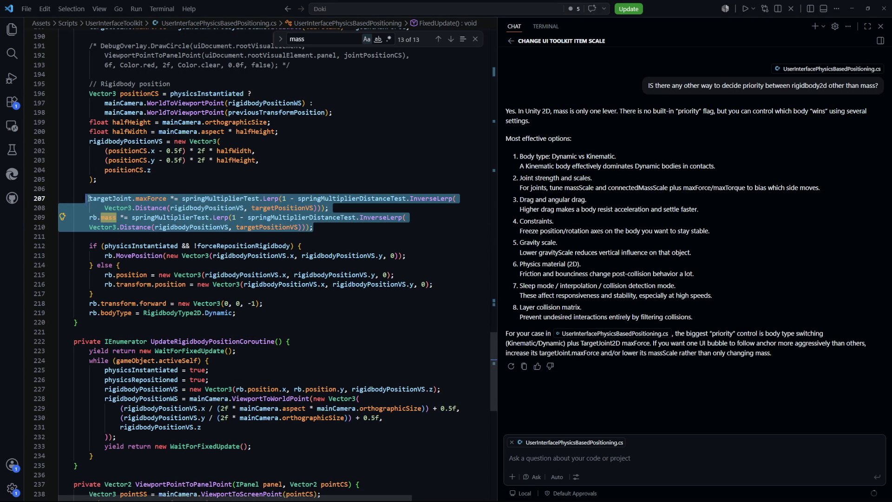
{"action": "key", "text": "shift+alt+a"}
{"action": "left_click", "coordinate": [310, 180]}
{"action": "key", "text": "alt+Tab"}
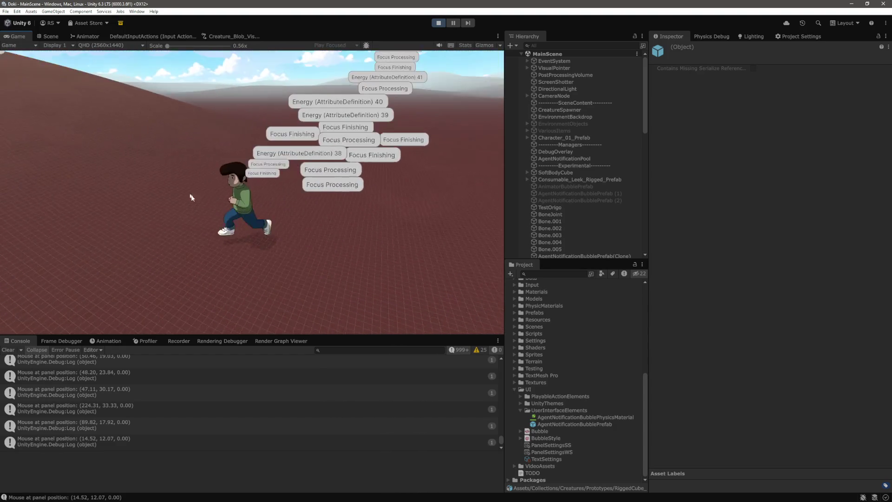
Watch the Energy bubbles stack without distance scaling, scrolling through the bubble clones in the Hierarchy.
{"action": "scroll", "coordinate": [574, 222], "scroll_direction": "down", "scroll_amount": 5}
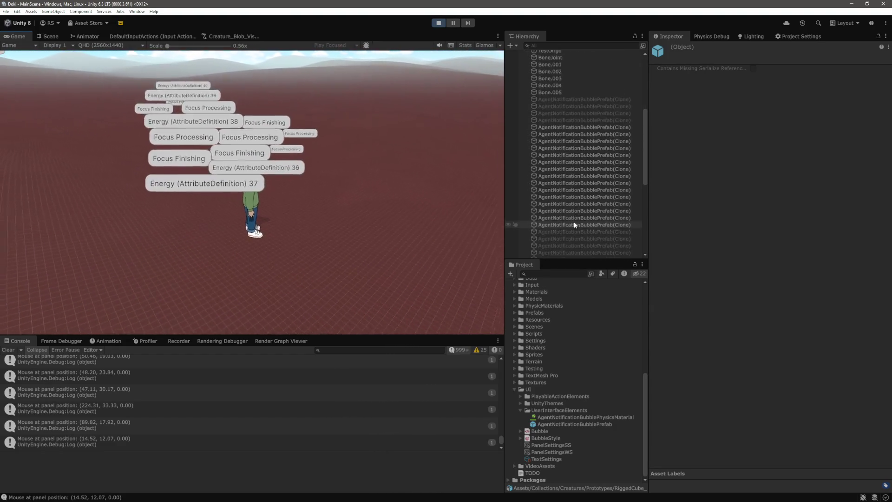
Select all AgentNotificationBubblePrefab clones and inspect their shared Mass Multiplier By Lifetime curve.
{"action": "left_click", "coordinate": [596, 106]}
{"action": "left_click", "coordinate": [591, 169], "text": "shift"}
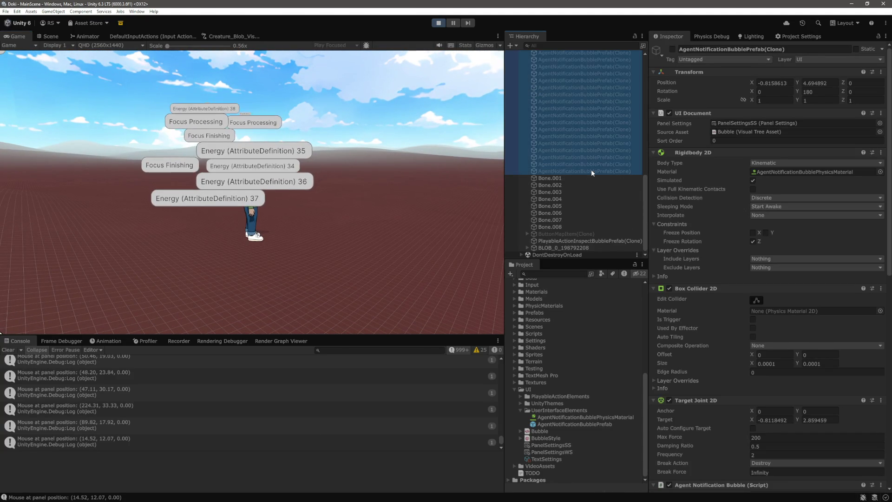
{"action": "scroll", "coordinate": [707, 309], "scroll_direction": "down", "scroll_amount": 15}
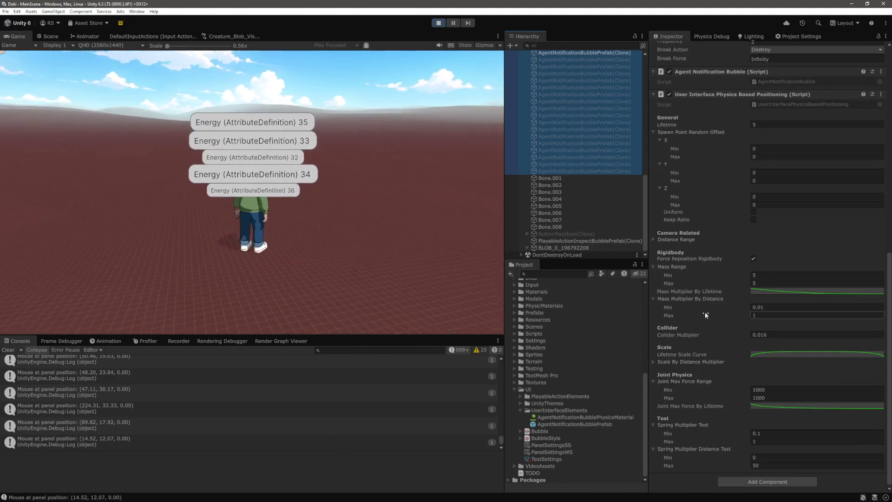
{"action": "left_click", "coordinate": [763, 292]}
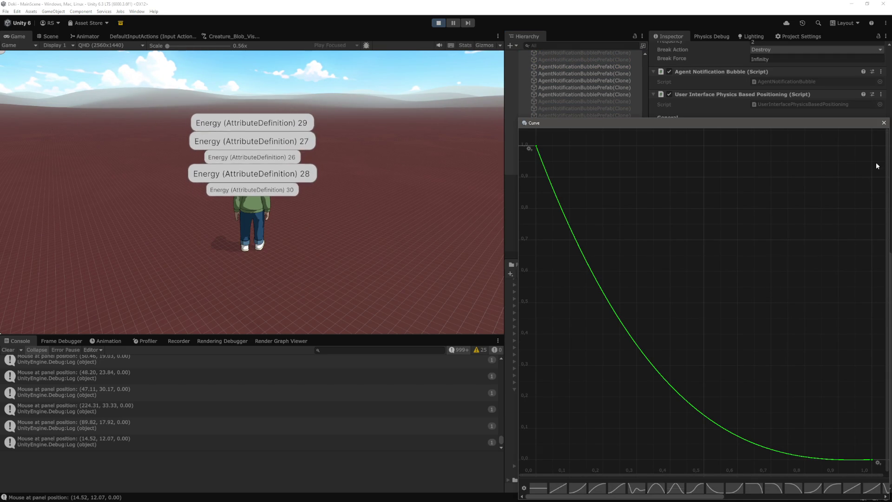
{"action": "left_click", "coordinate": [884, 123]}
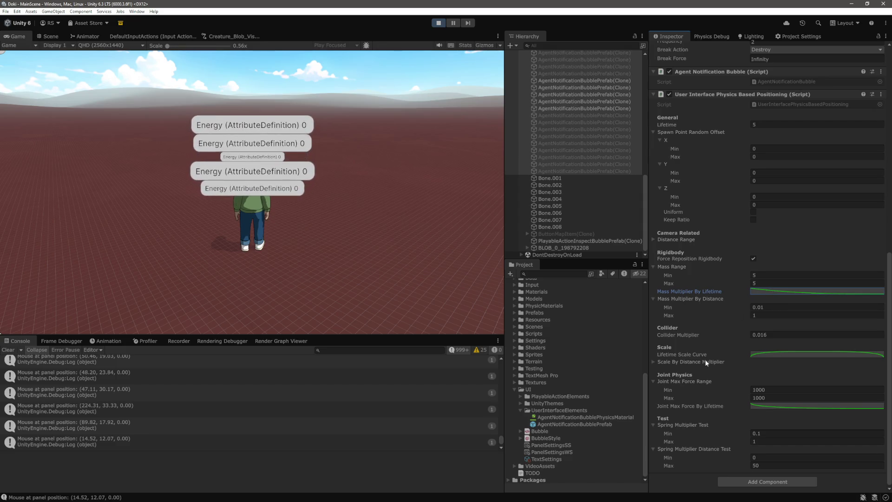
Change the bubbles' Collider Multiplier from 0.016 to 0.017.
{"action": "left_click", "coordinate": [788, 335]}
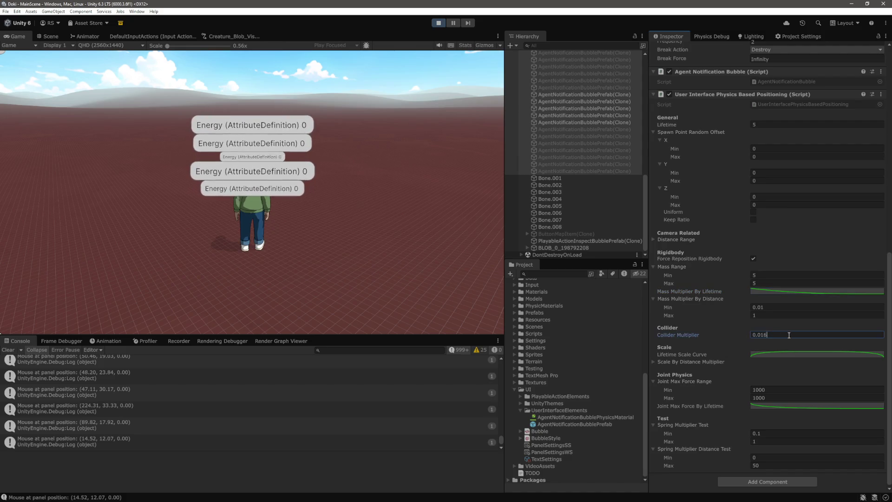
{"action": "type", "text": "7"}
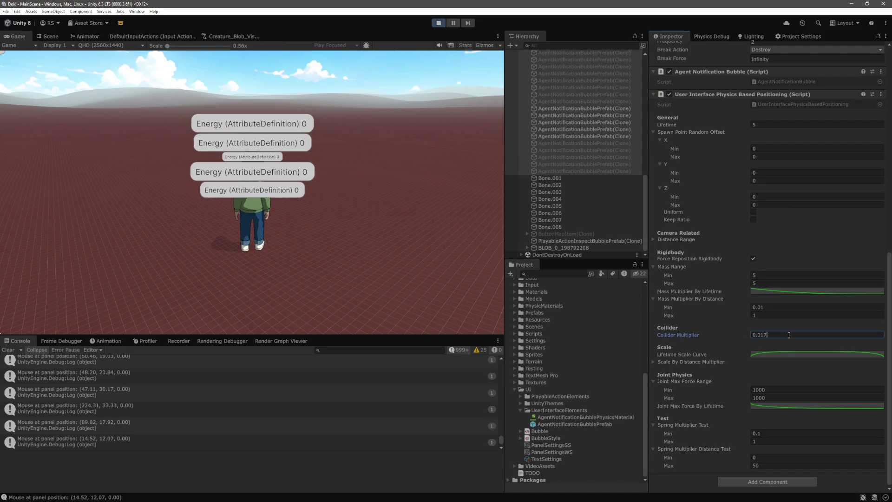
{"action": "left_click", "coordinate": [328, 196]}
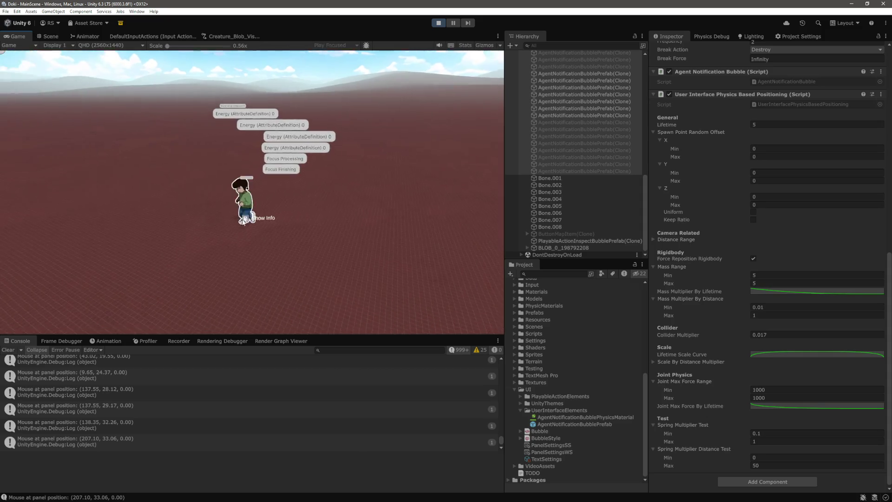
Enter 0.011 as the new Mass Multiplier By Distance minimum in the positioning component.
{"action": "left_click", "coordinate": [684, 300]}
{"action": "left_click", "coordinate": [693, 314]}
{"action": "left_click", "coordinate": [776, 307]}
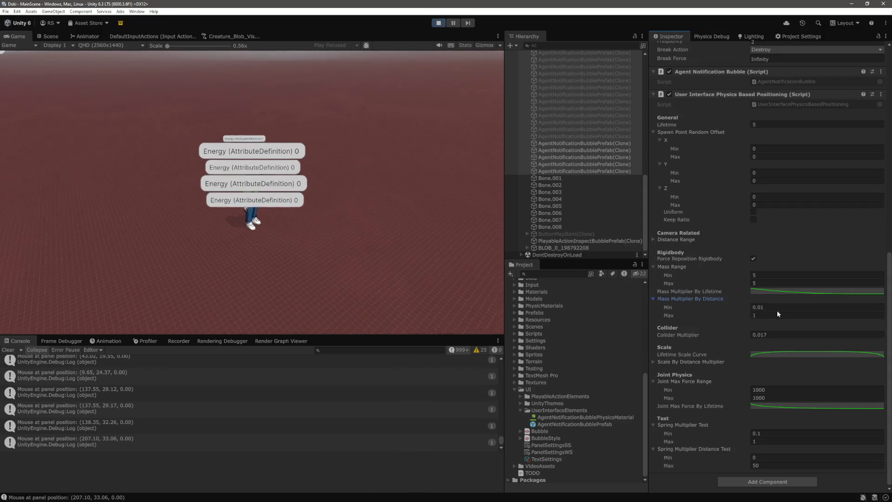
{"action": "type", "text": "0.01"}
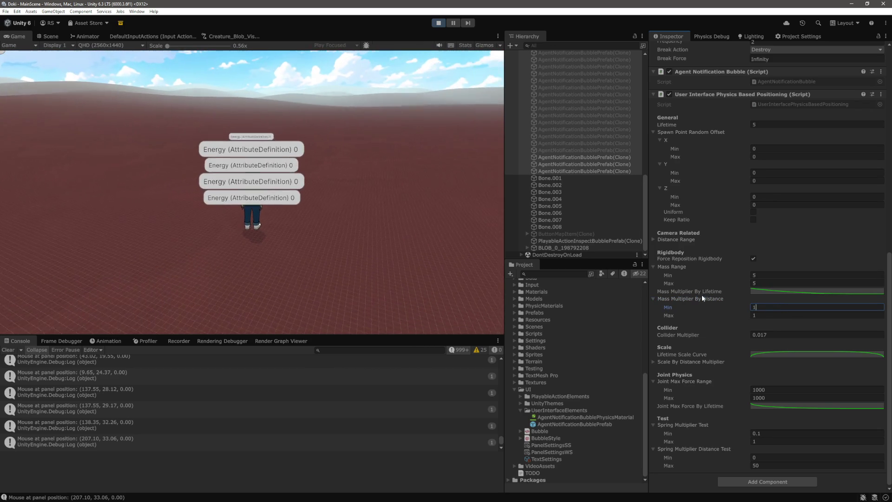
{"action": "type", "text": "1"}
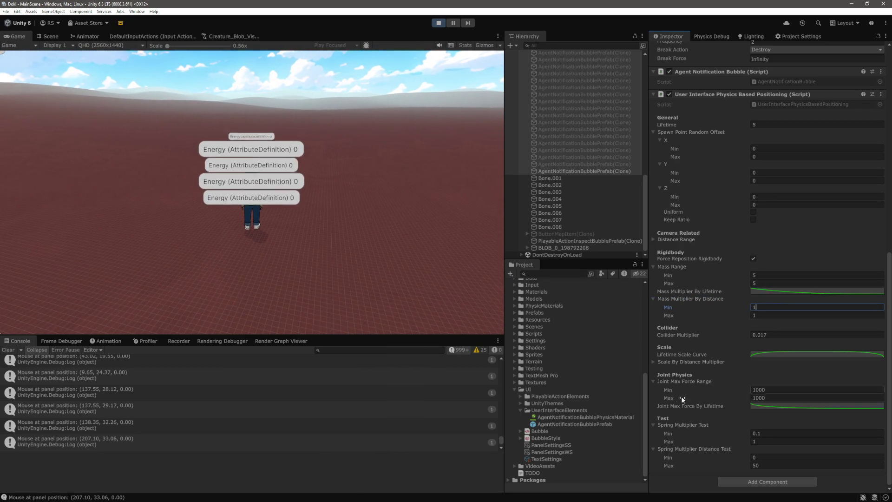
{"action": "left_click", "coordinate": [191, 240]}
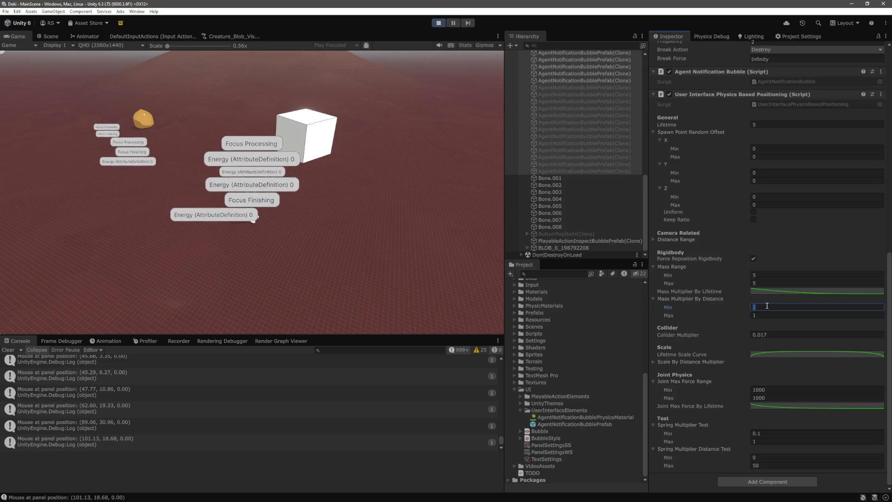
Commit the new minimum, watch the bubbles stack, then scroll up to the Rigidbody 2D settings.
{"action": "left_click", "coordinate": [253, 245]}
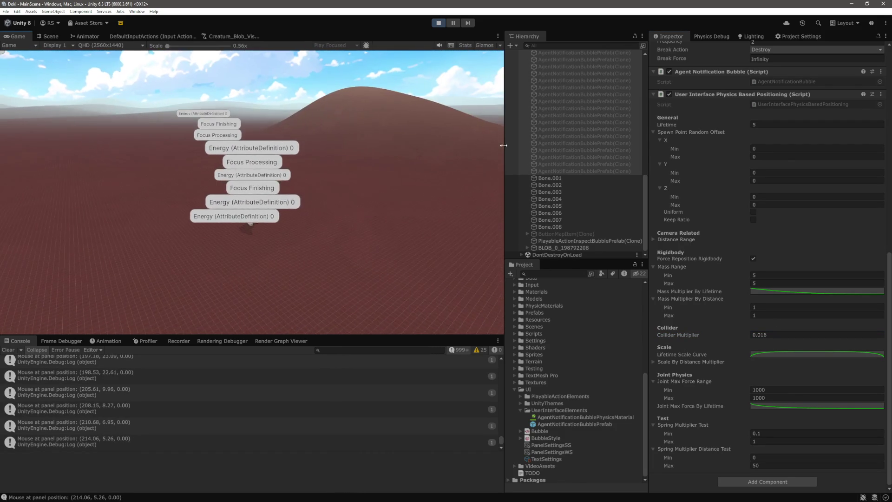
{"action": "scroll", "coordinate": [804, 226], "scroll_direction": "up", "scroll_amount": 10}
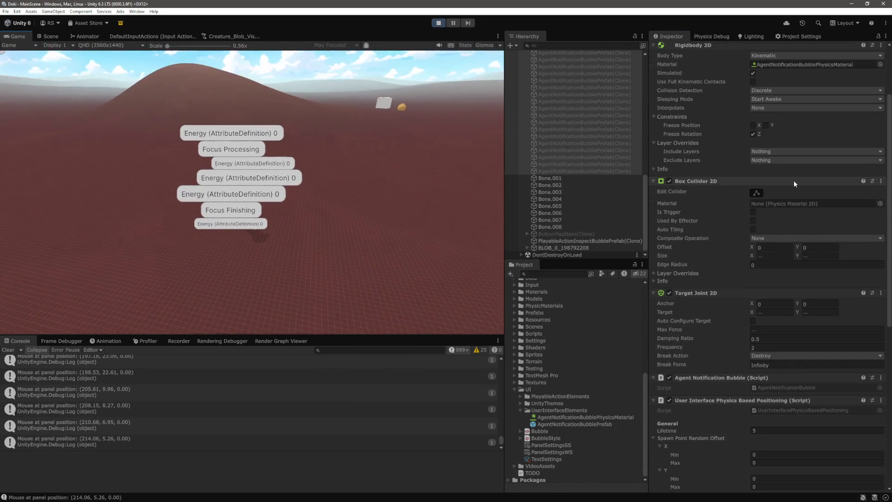